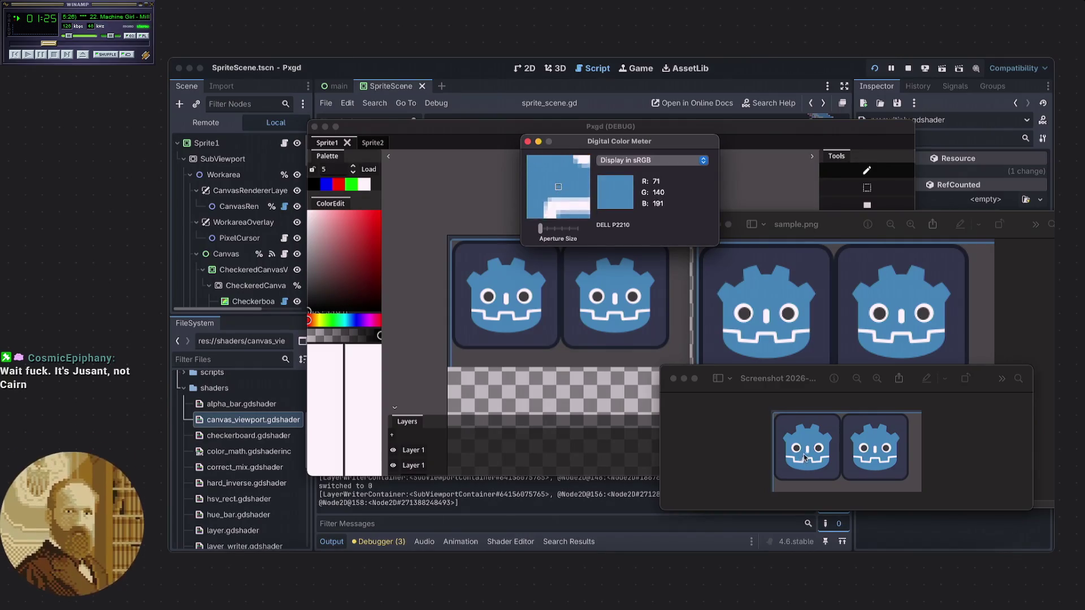
# - Leave the exported screenshot and open a blank Start Page tab in Orion
pyautogui.click(712, 433)
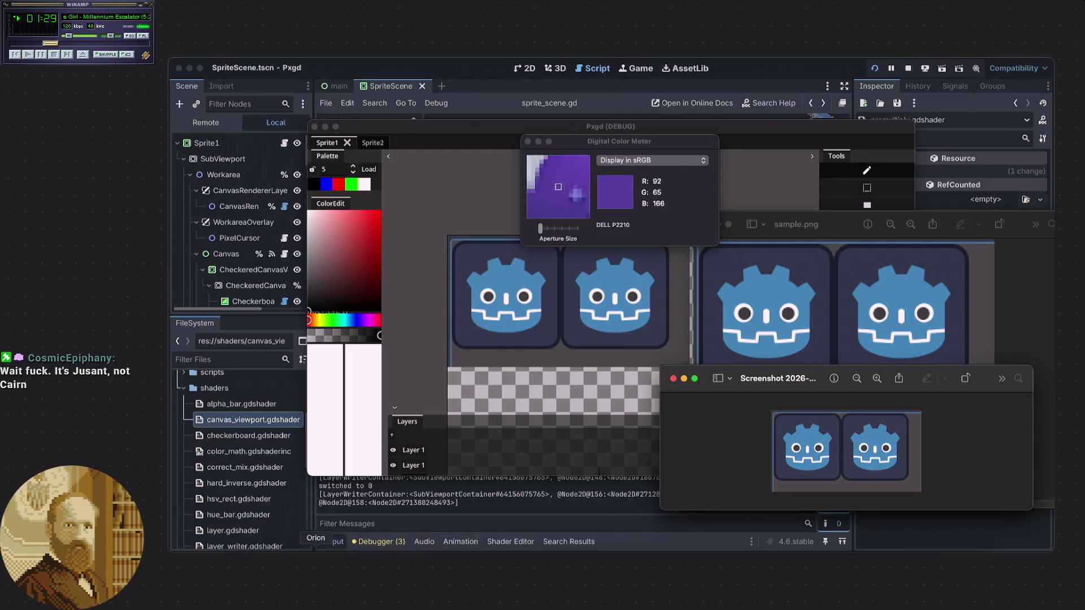
pyautogui.click(315, 565)
pyautogui.click(819, 72)
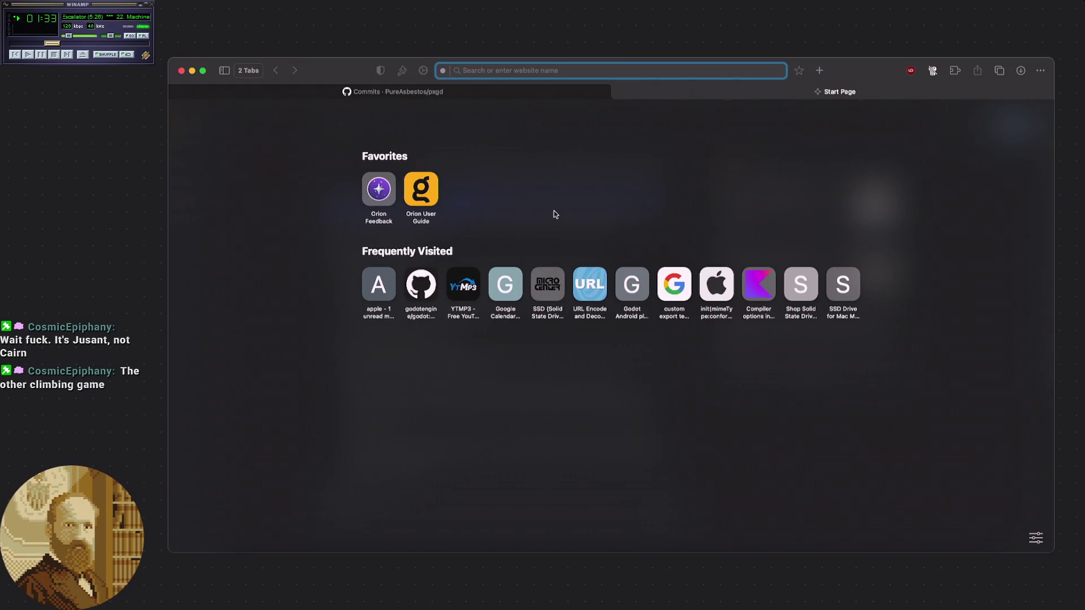
# - Search Google for 'jusant' and show its image results
pyautogui.write('jusant')
pyautogui.press('Return')
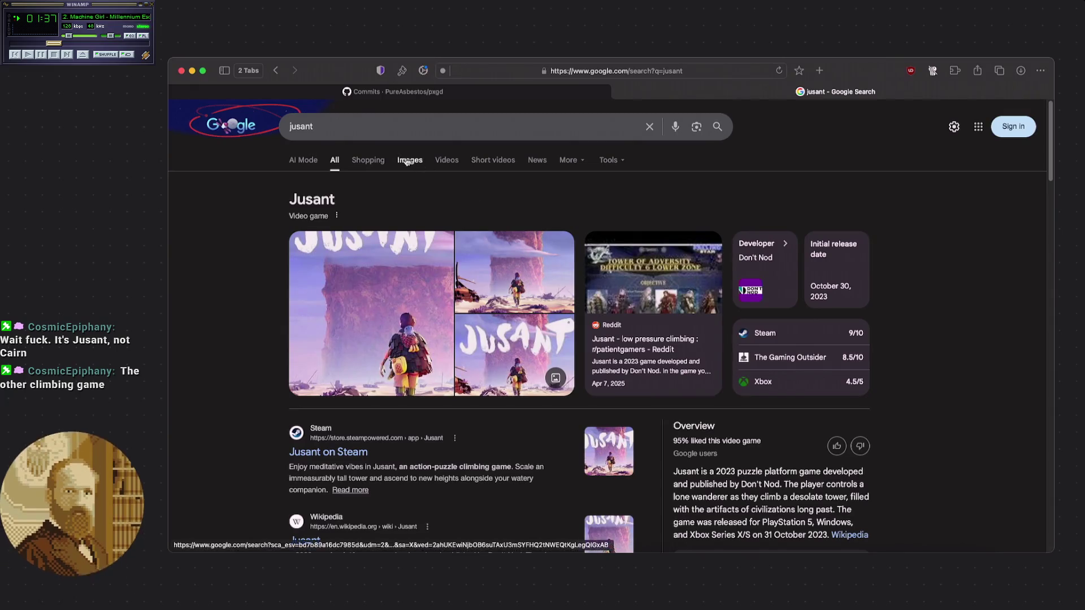
pyautogui.click(407, 161)
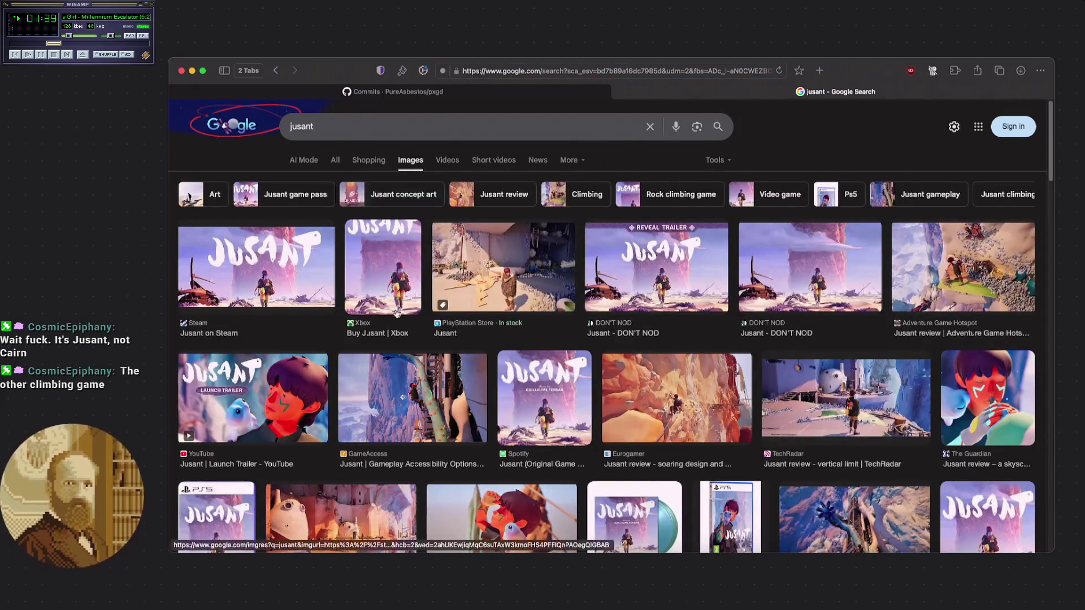
# - Browse the jusant images, return to the pxgd commits tab, and open another blank tab
pyautogui.scroll(-2, 399, 291)
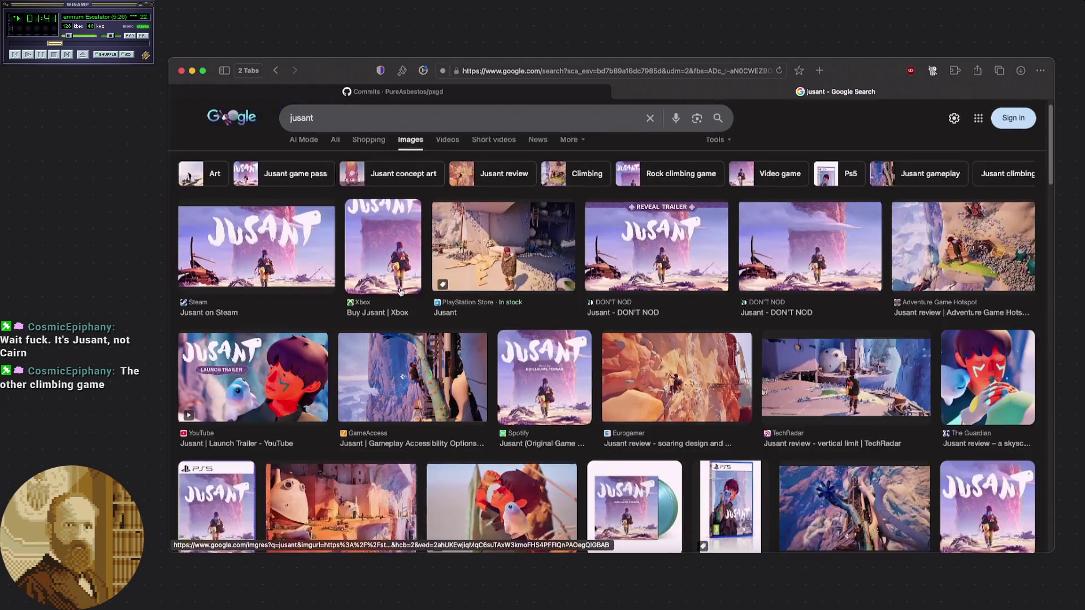
pyautogui.scroll(-3, 399, 291)
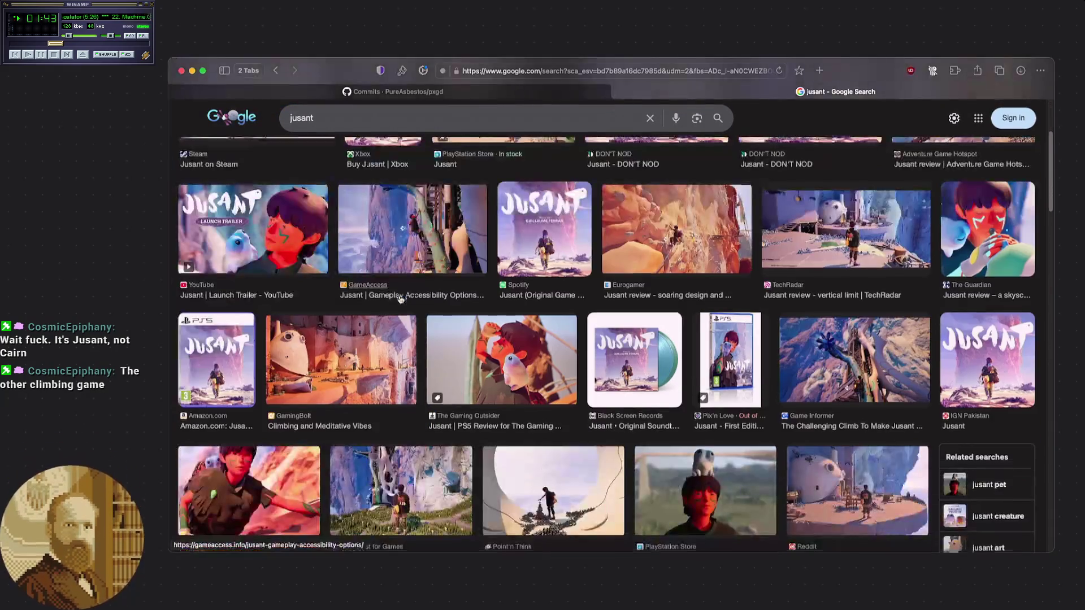
pyautogui.scroll(2, 399, 299)
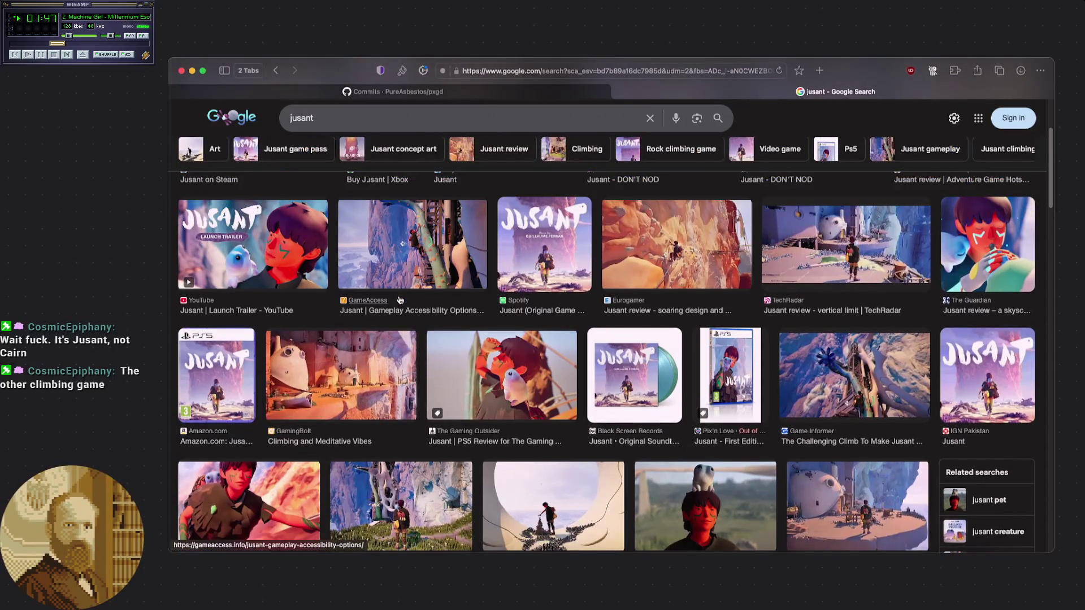
pyautogui.scroll(3, 400, 300)
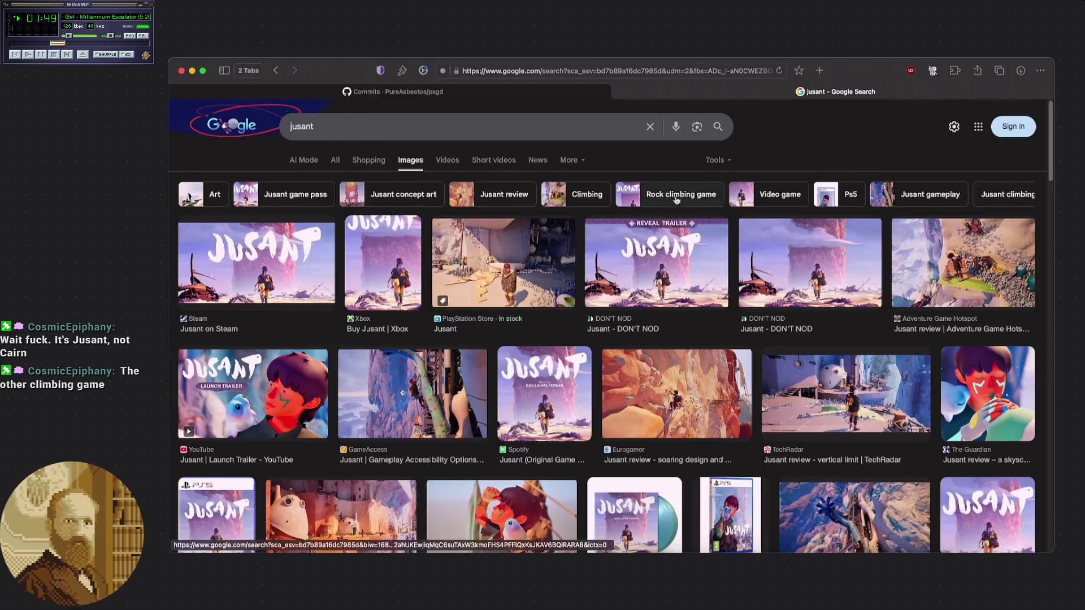
pyautogui.click(545, 90)
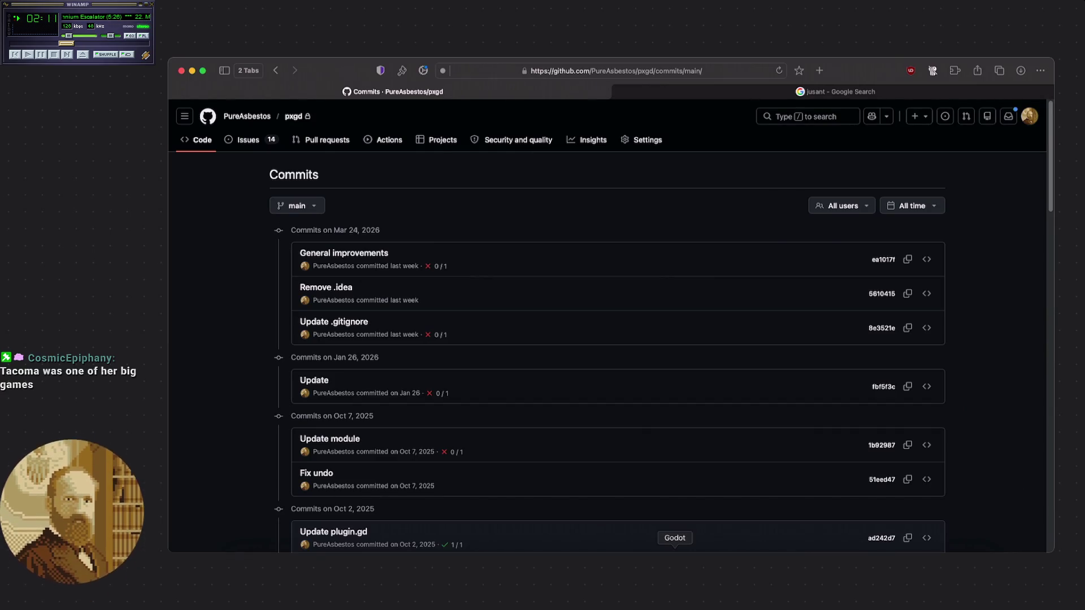
pyautogui.press('super+t')
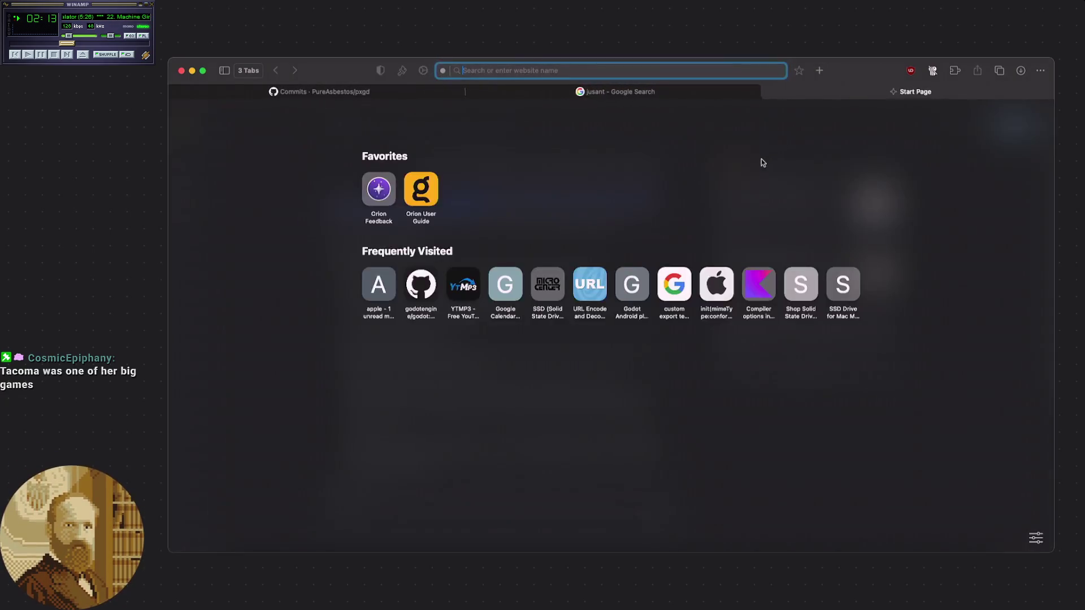
# - Search Google for 'tacoma game' and show its image results
pyautogui.write('tacoma game')
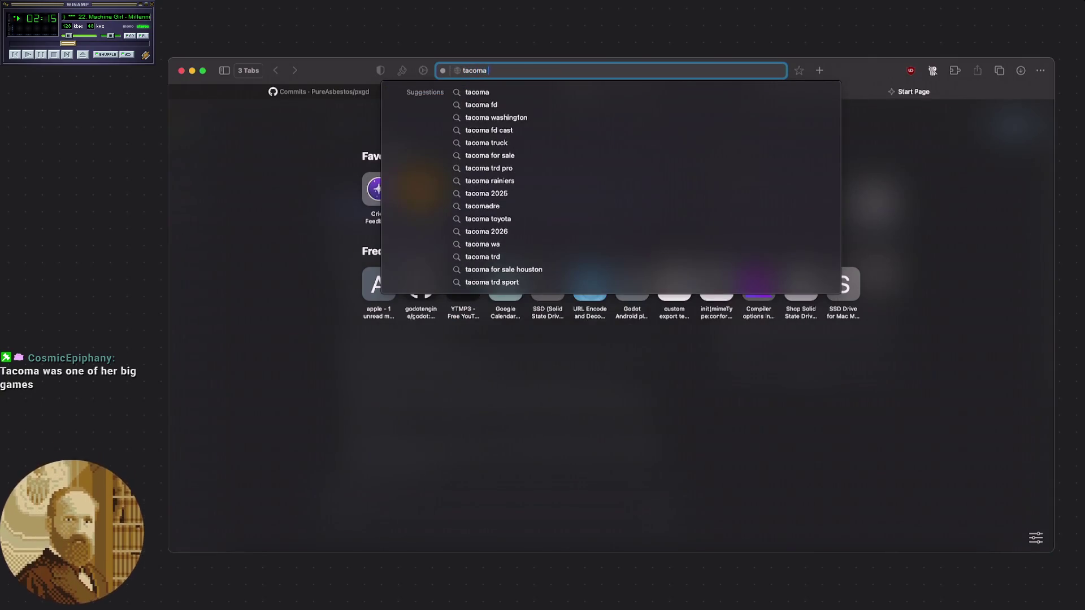
pyautogui.press('Return')
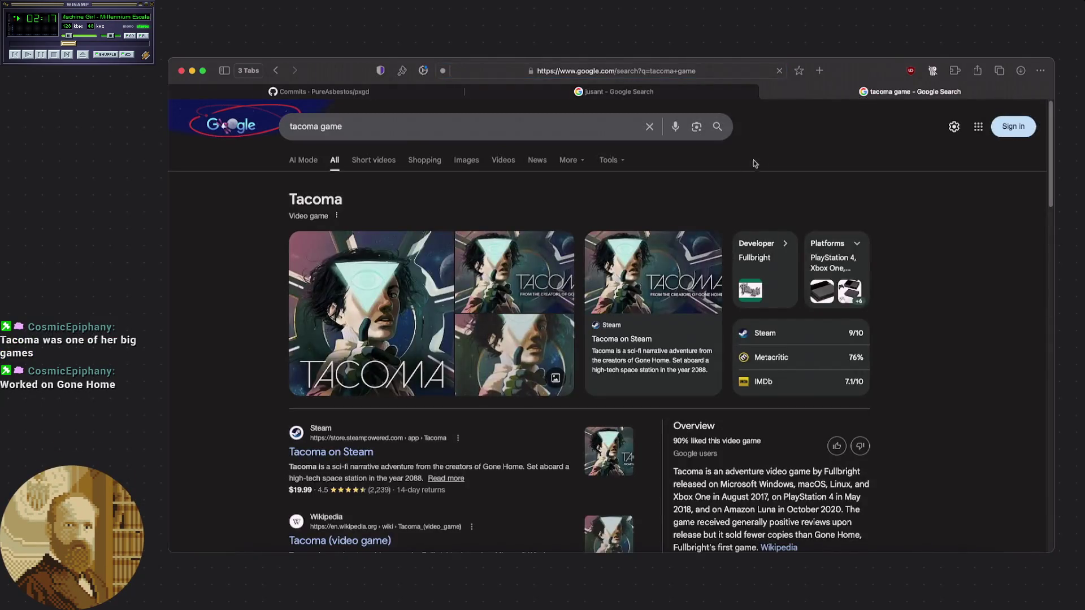
pyautogui.click(466, 162)
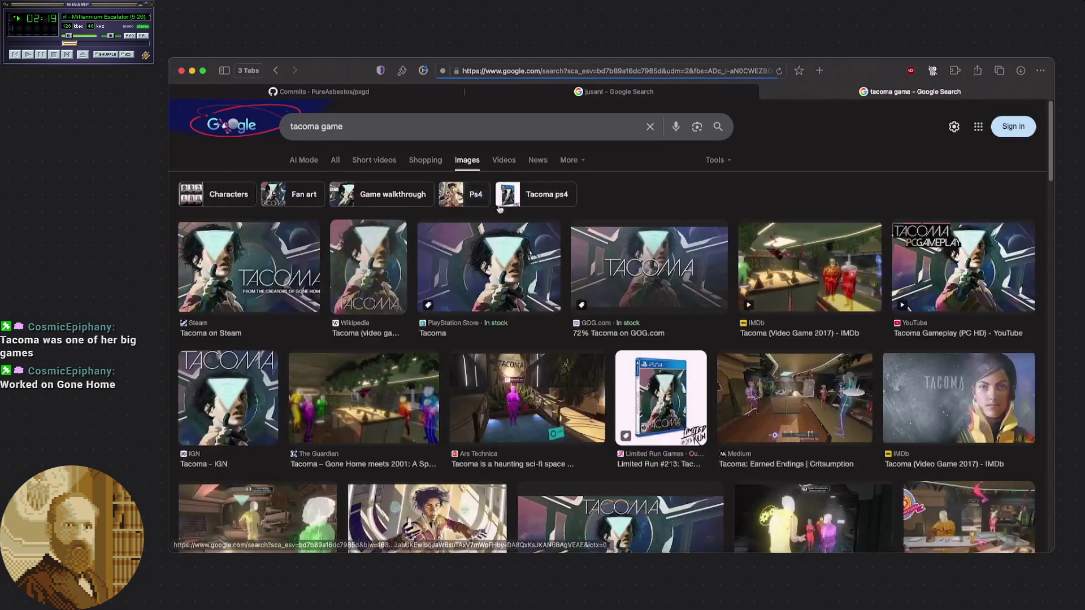
# - Scroll through the tacoma game images, then close that search tab
pyautogui.scroll(-5, 465, 245)
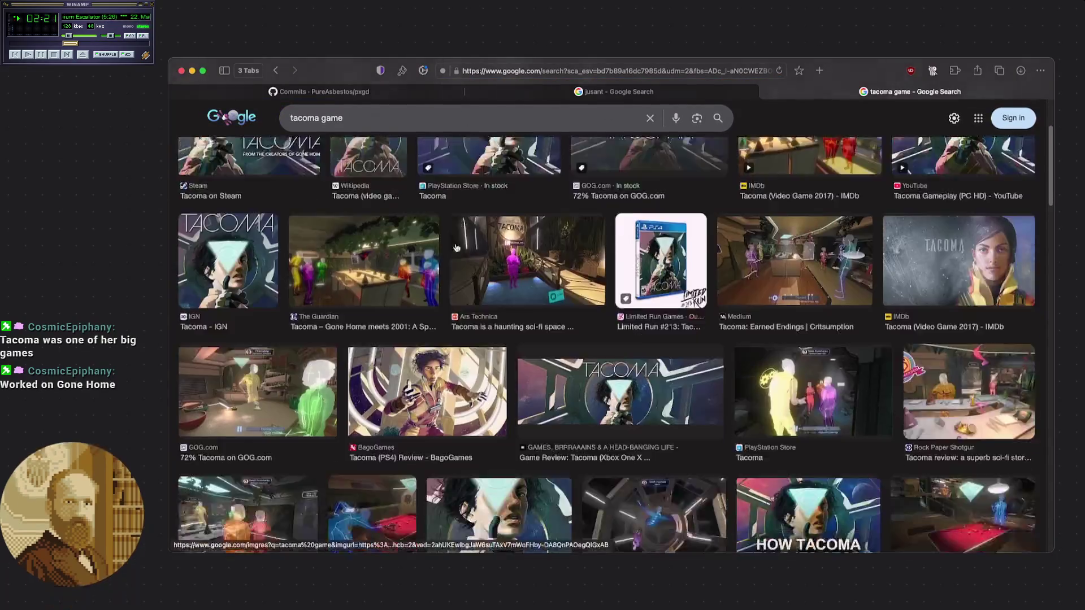
pyautogui.scroll(-4, 455, 245)
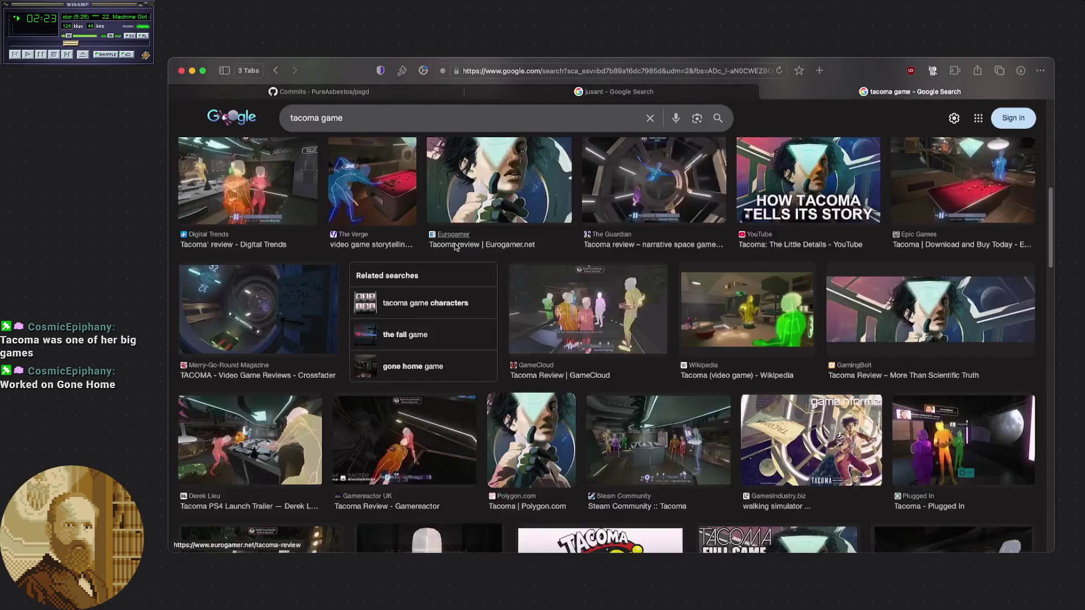
pyautogui.scroll(-2, 455, 247)
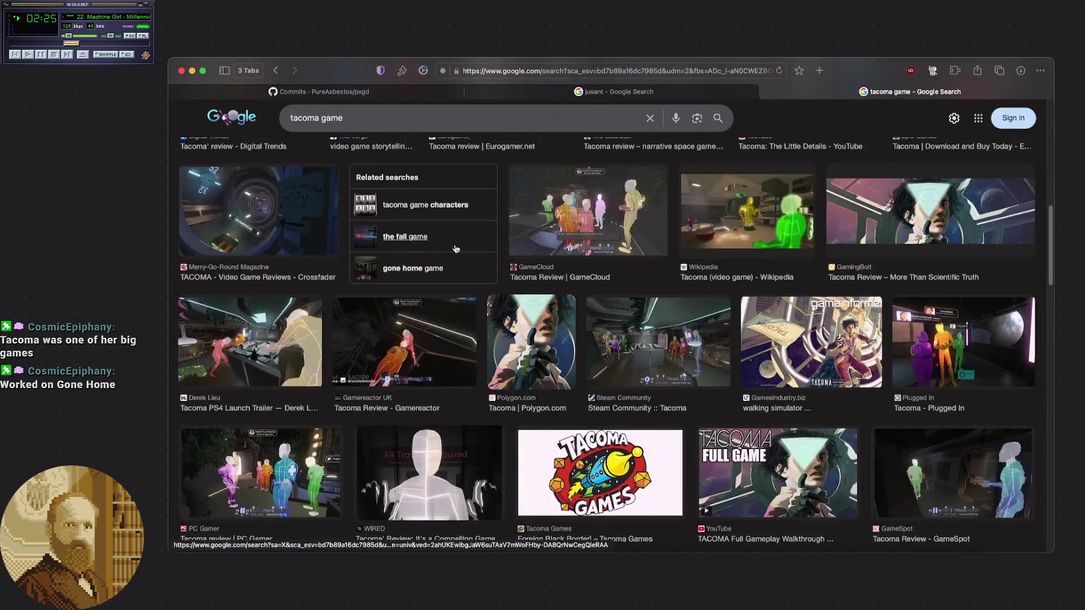
pyautogui.scroll(-8, 455, 249)
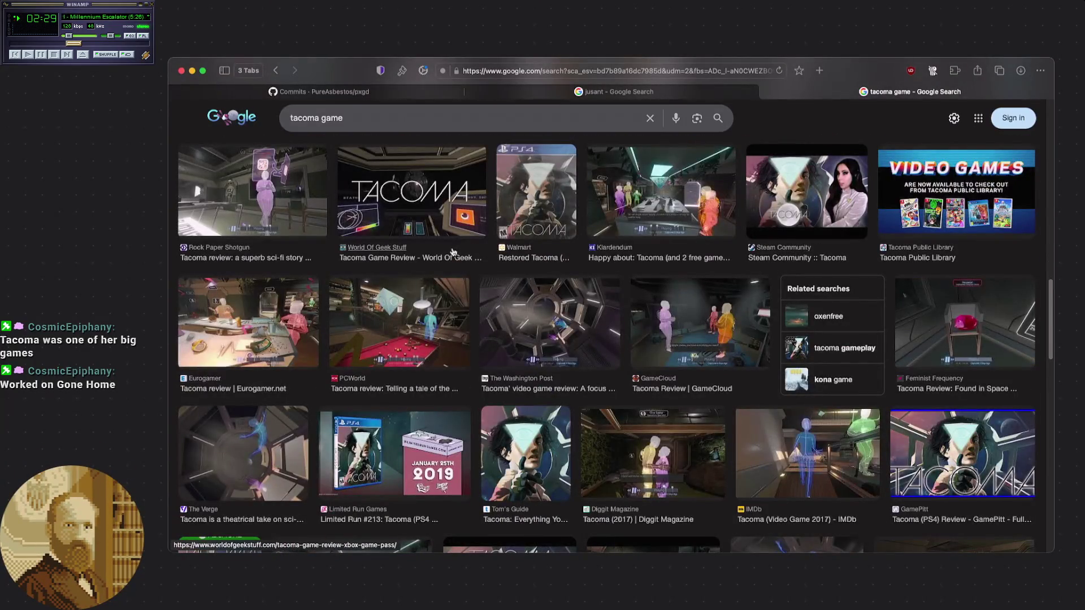
pyautogui.scroll(-1, 452, 251)
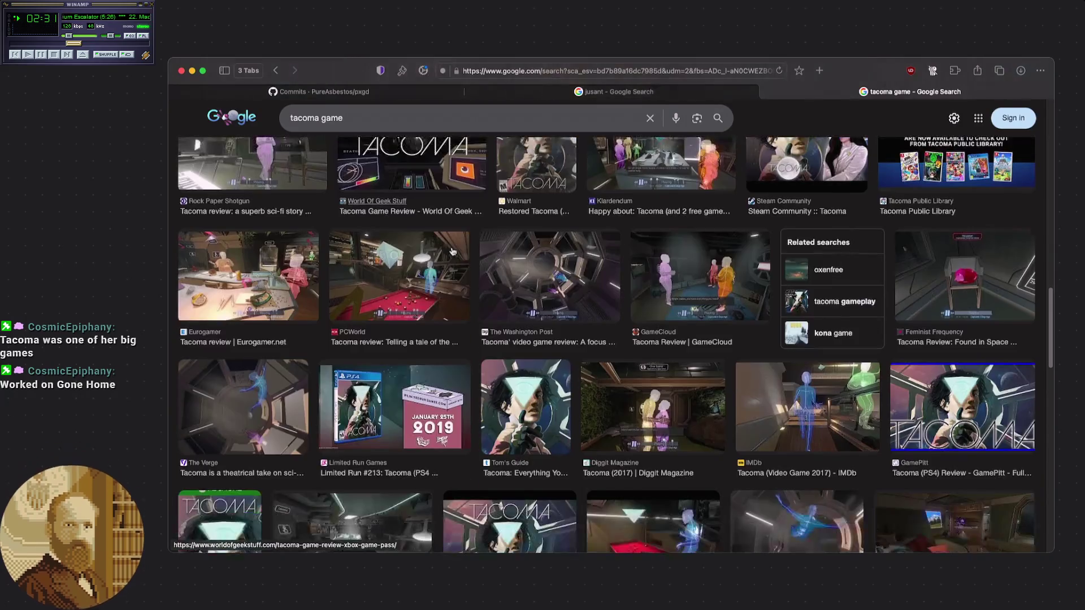
pyautogui.scroll(4, 452, 248)
pyautogui.scroll(-4, 452, 253)
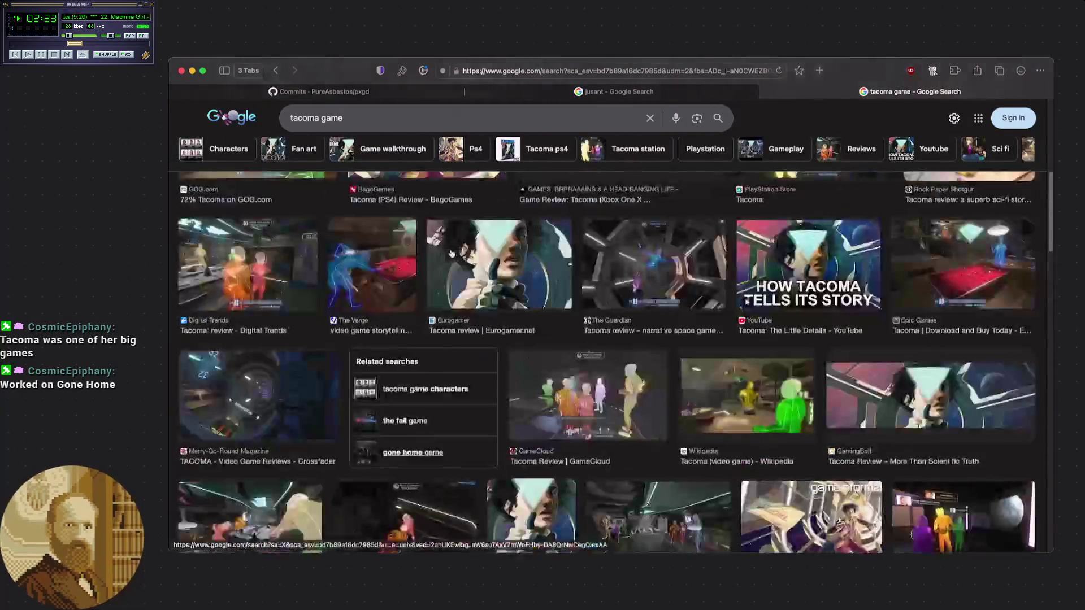
pyautogui.scroll(2, 451, 254)
pyautogui.scroll(6, 450, 254)
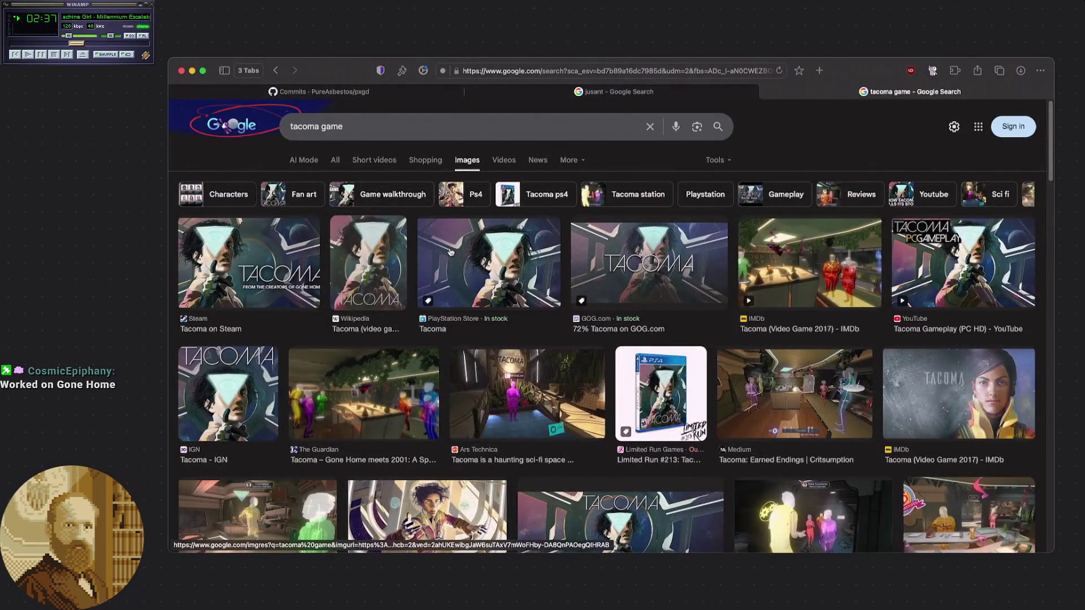
pyautogui.click(765, 93)
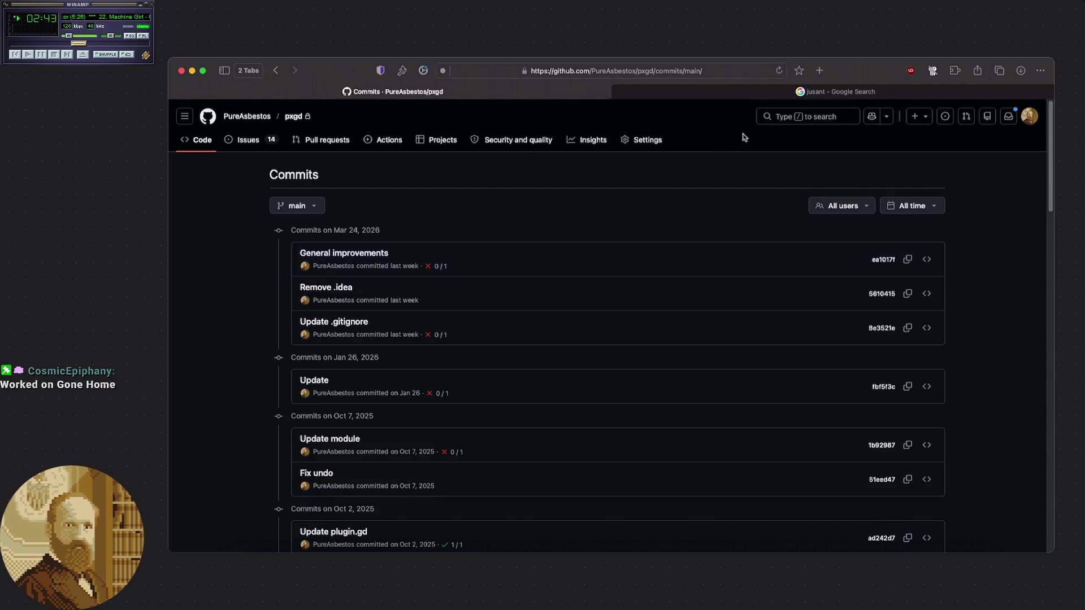
# - In a new tab, search Google for 'gone home game' and show image results
pyautogui.press('super+t')
pyautogui.write('gon')
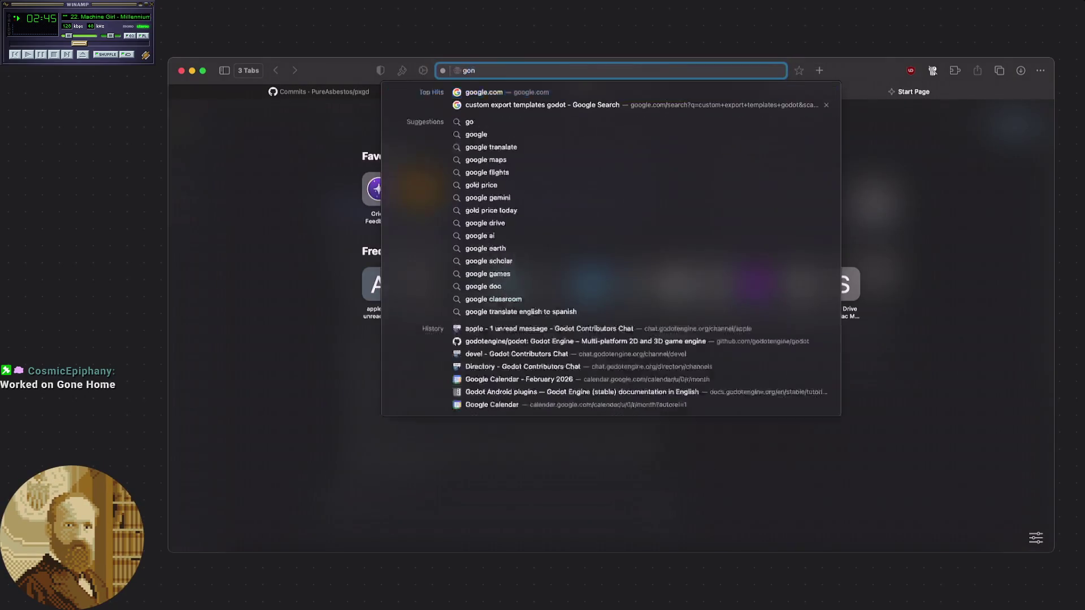
pyautogui.write('e home ga')
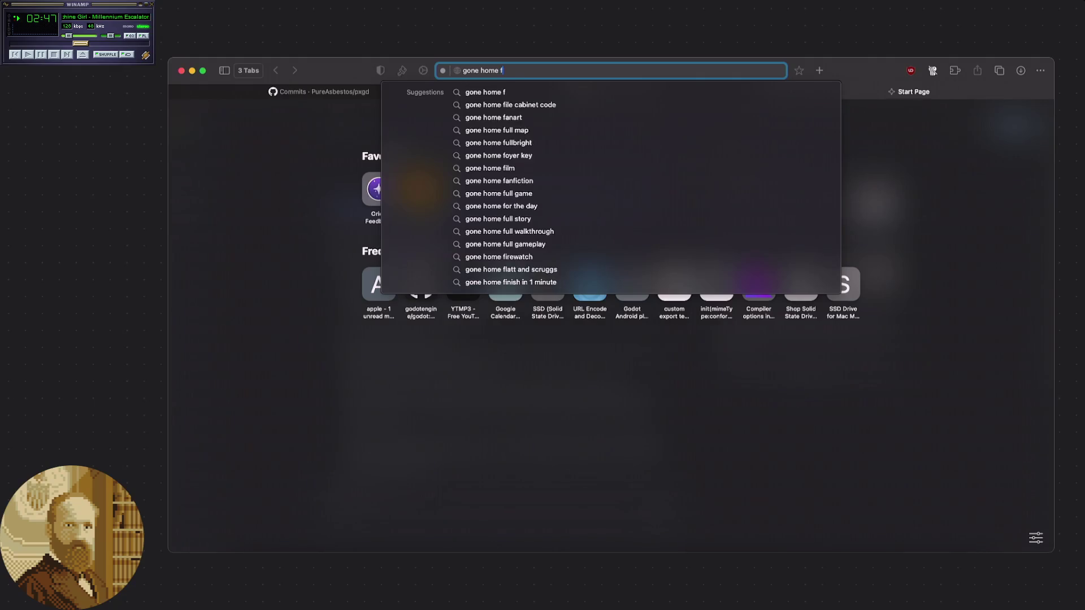
pyautogui.write('me')
pyautogui.press('Return')
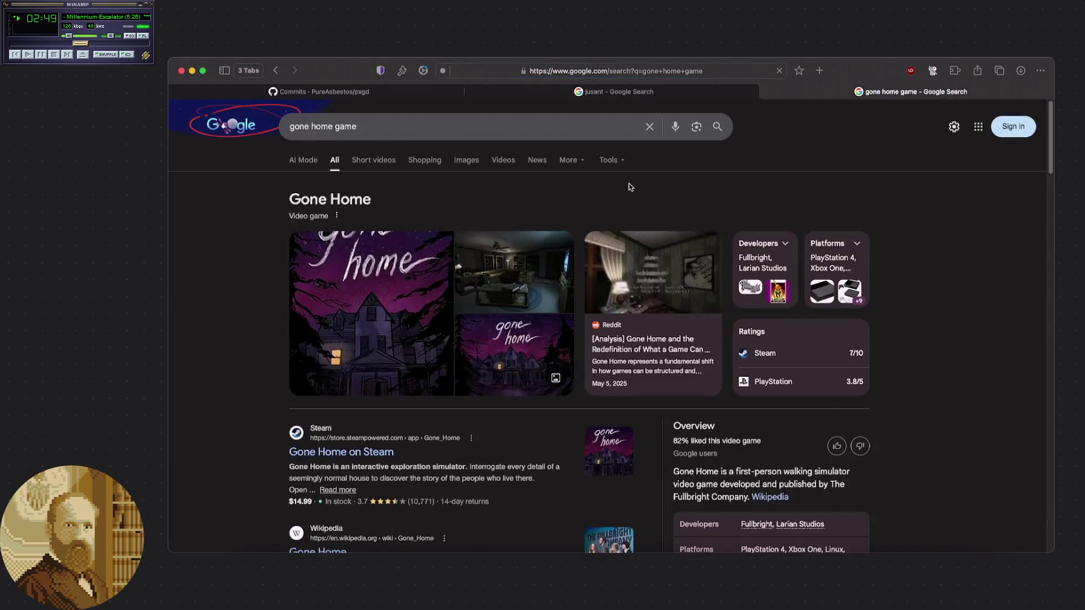
pyautogui.click(464, 161)
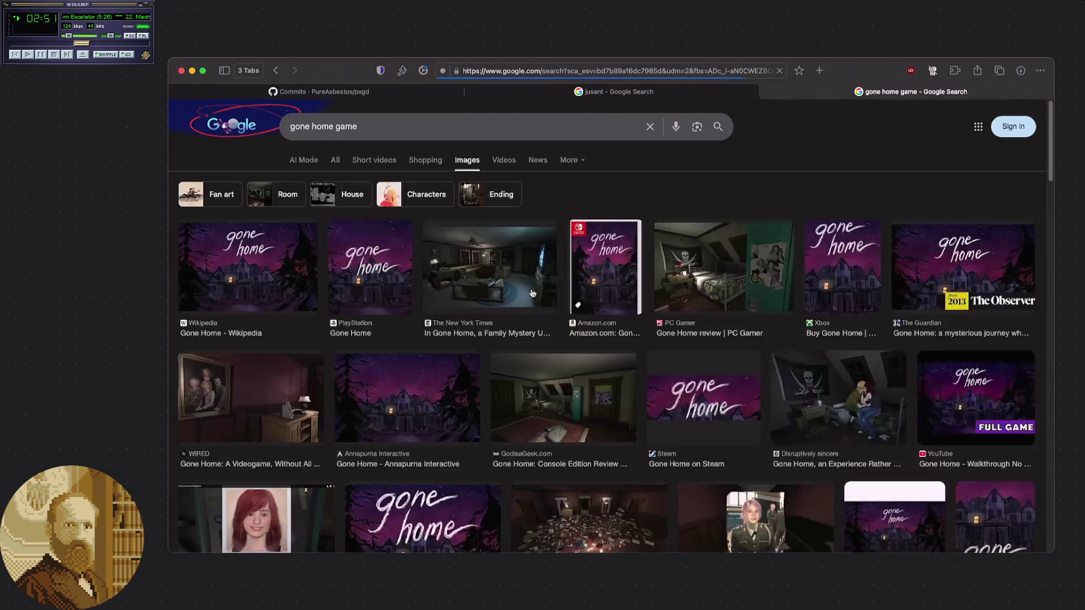
# - Scroll the gone home game images, close that tab, and return to the Godot editor
pyautogui.scroll(-3, 533, 298)
pyautogui.scroll(-3, 533, 298)
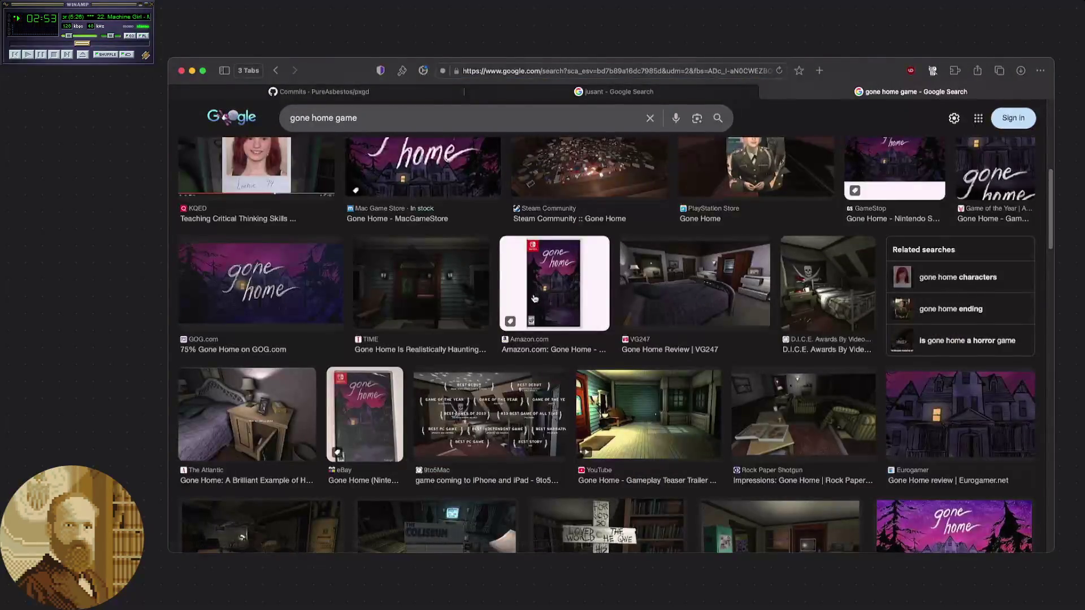
pyautogui.scroll(-2, 533, 298)
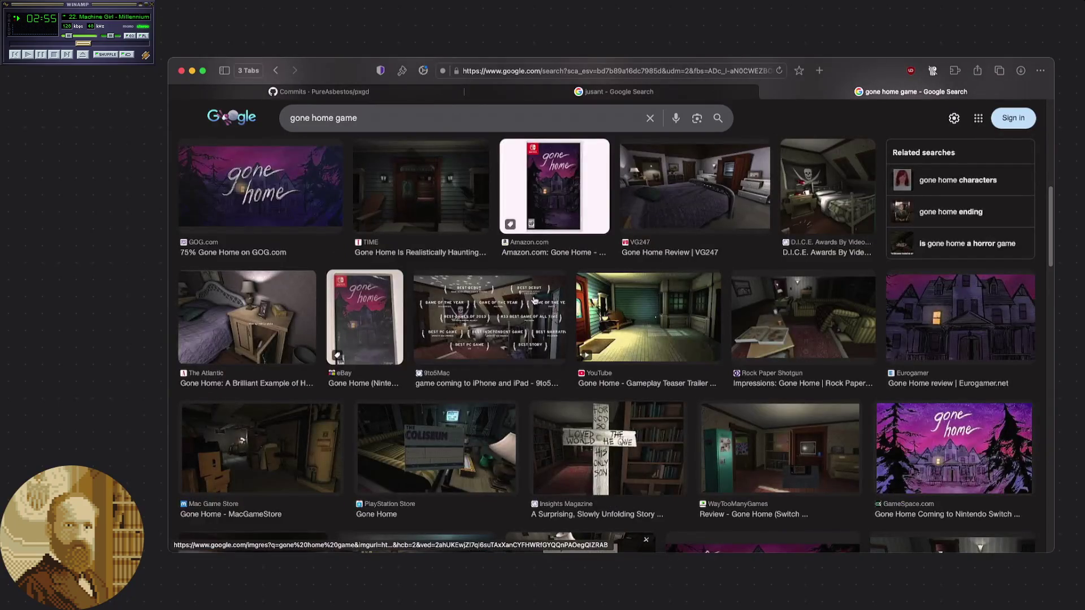
pyautogui.click(766, 92)
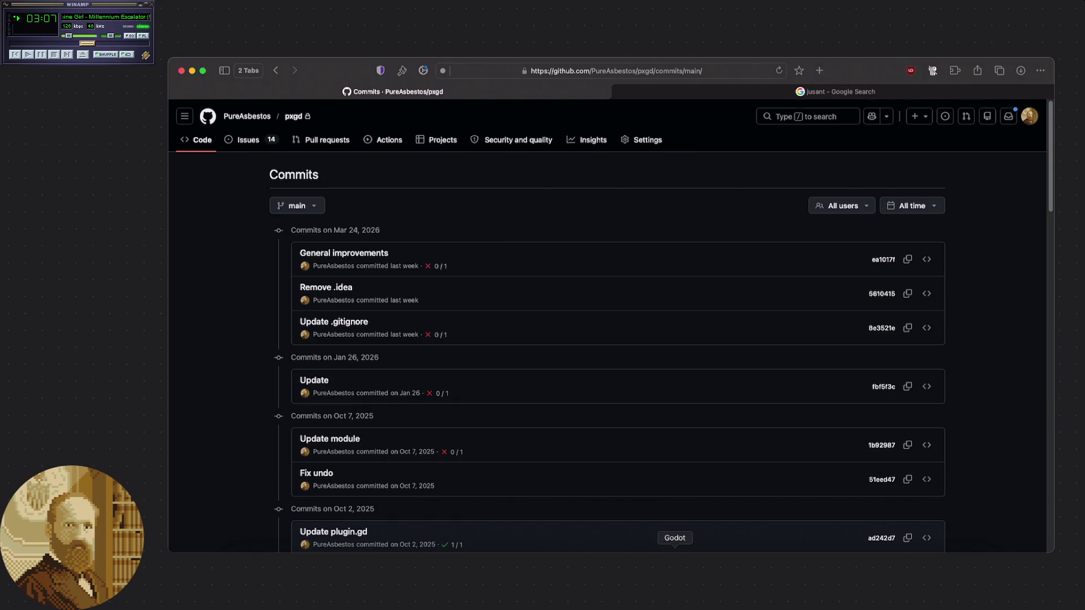
pyautogui.click(675, 565)
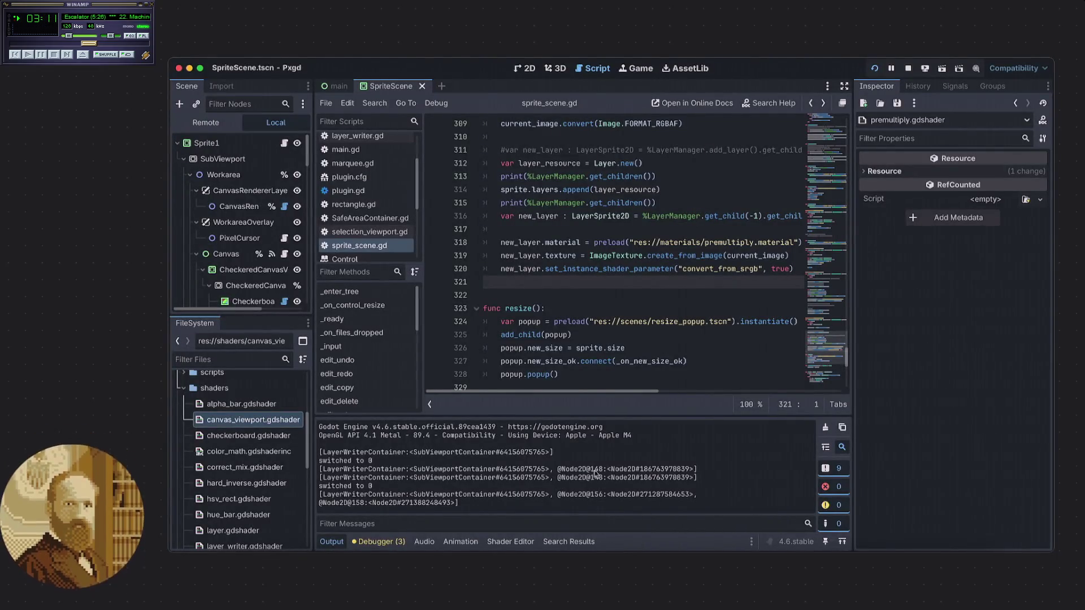
pyautogui.click(690, 471)
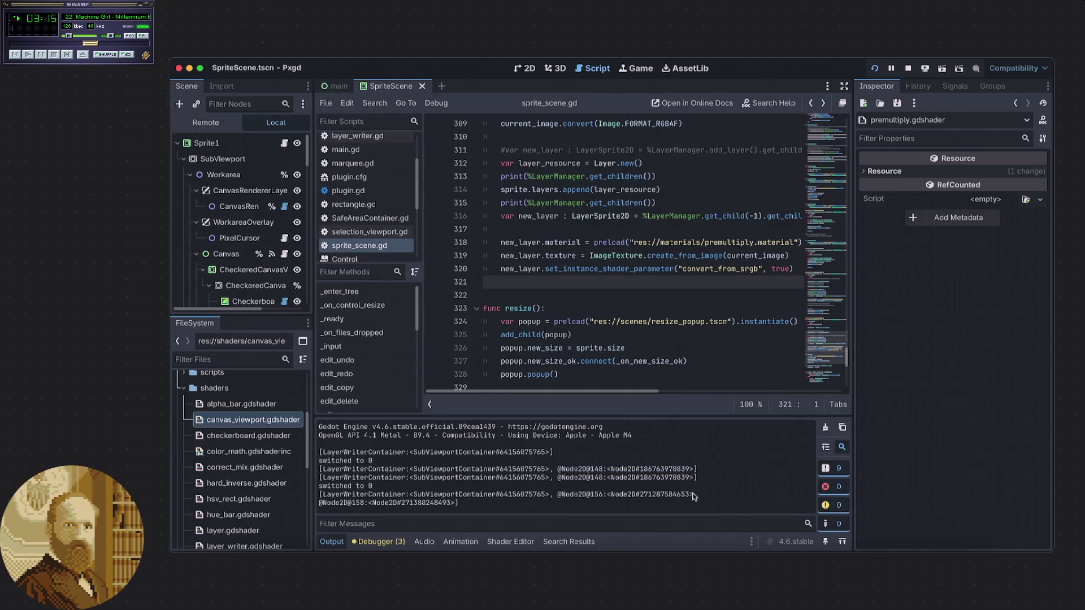
pyautogui.moveTo(692, 495)
pyautogui.mouseDown()
pyautogui.moveTo(600, 487)
pyautogui.moveTo(552, 497)
pyautogui.mouseUp()
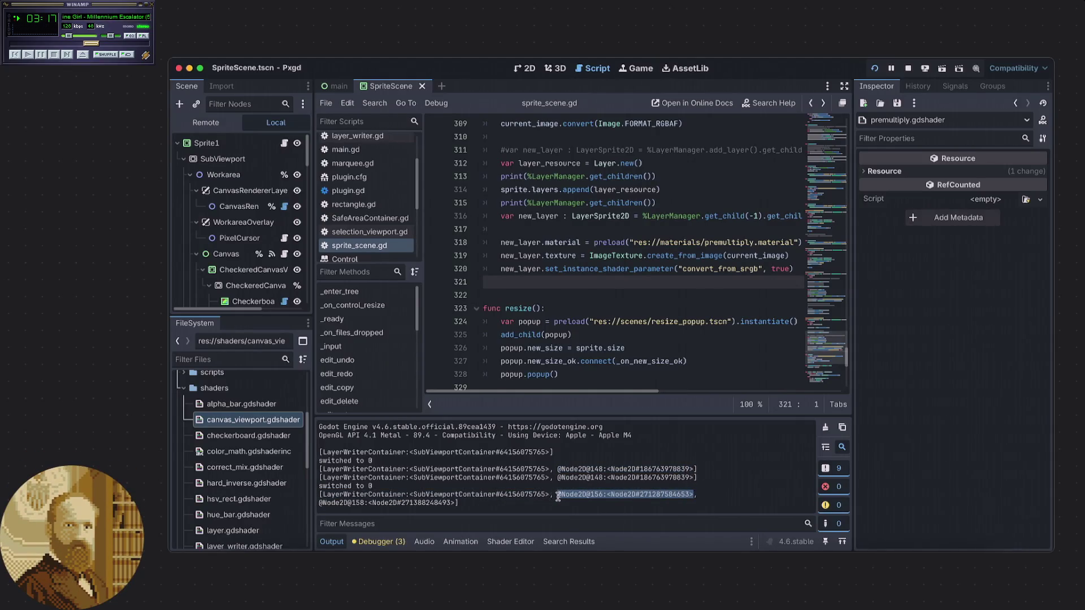
pyautogui.click(557, 497)
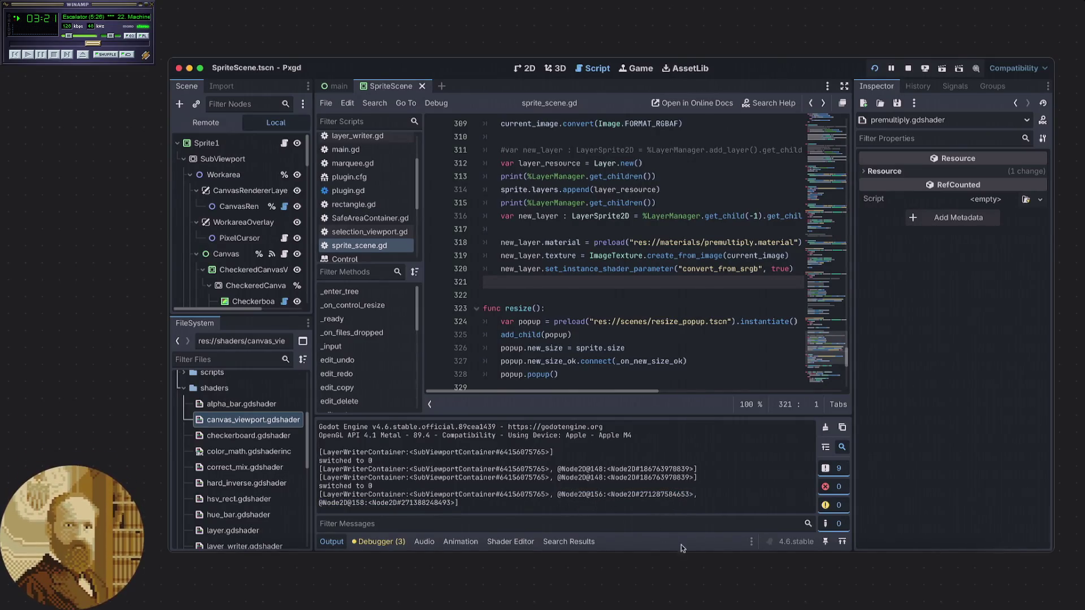
pyautogui.click(745, 551)
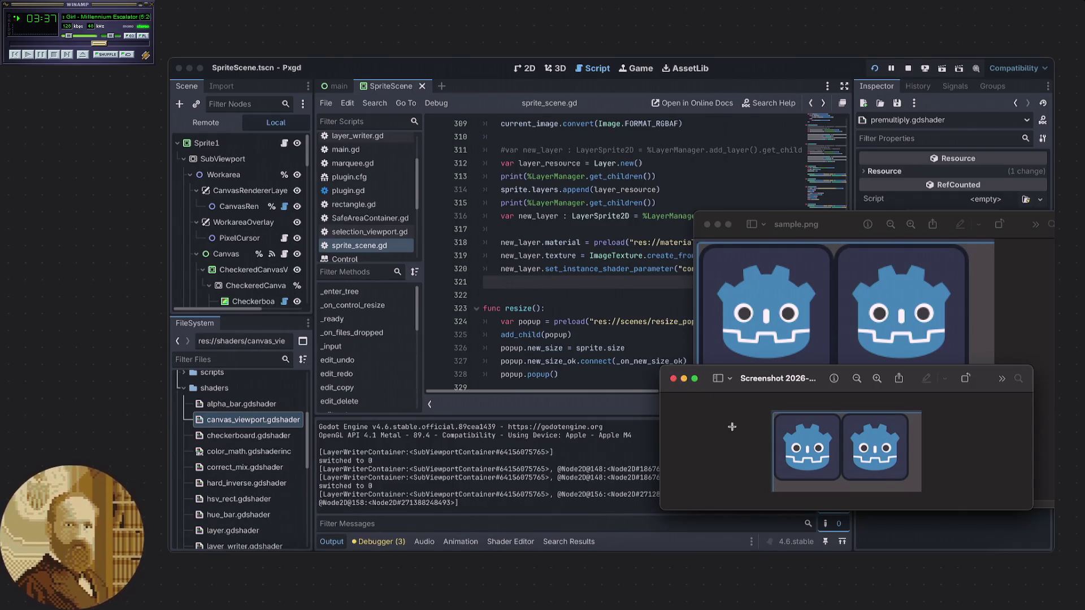
# - Close the screenshot preview, trash the other Desktop screenshot, close sample.png, and bring Pxgd forward
pyautogui.click(673, 379)
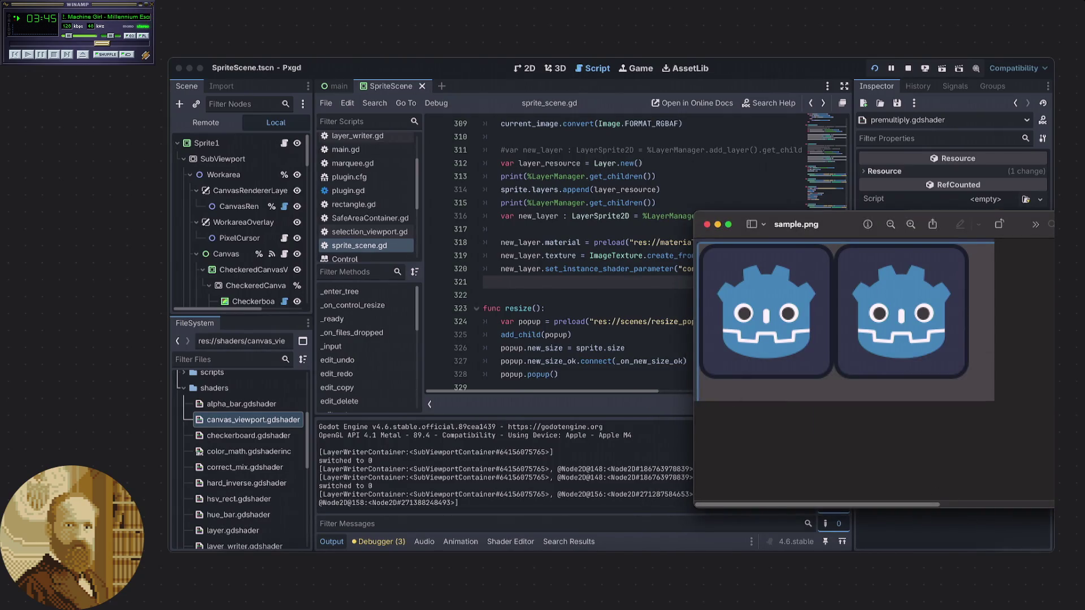
pyautogui.press('F11')
pyautogui.click(955, 382)
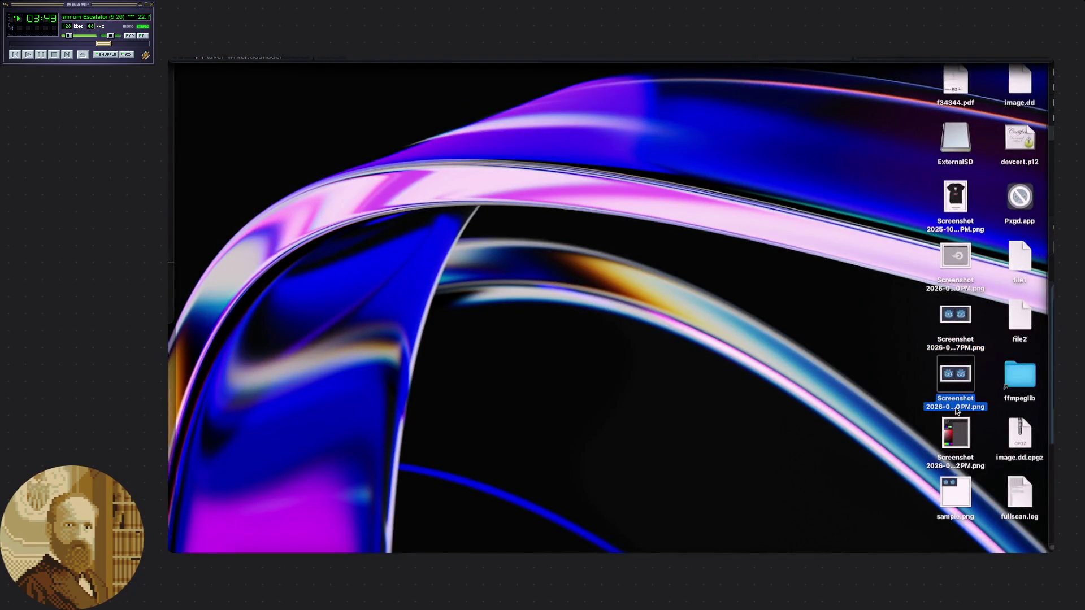
pyautogui.click(953, 406)
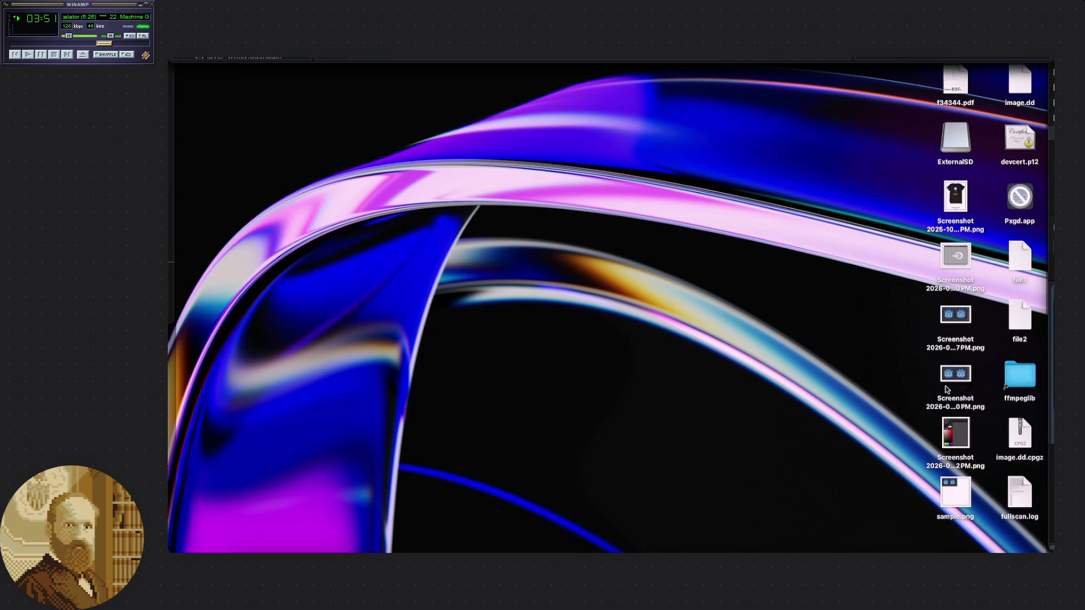
pyautogui.rightClick(952, 376)
pyautogui.click(856, 372)
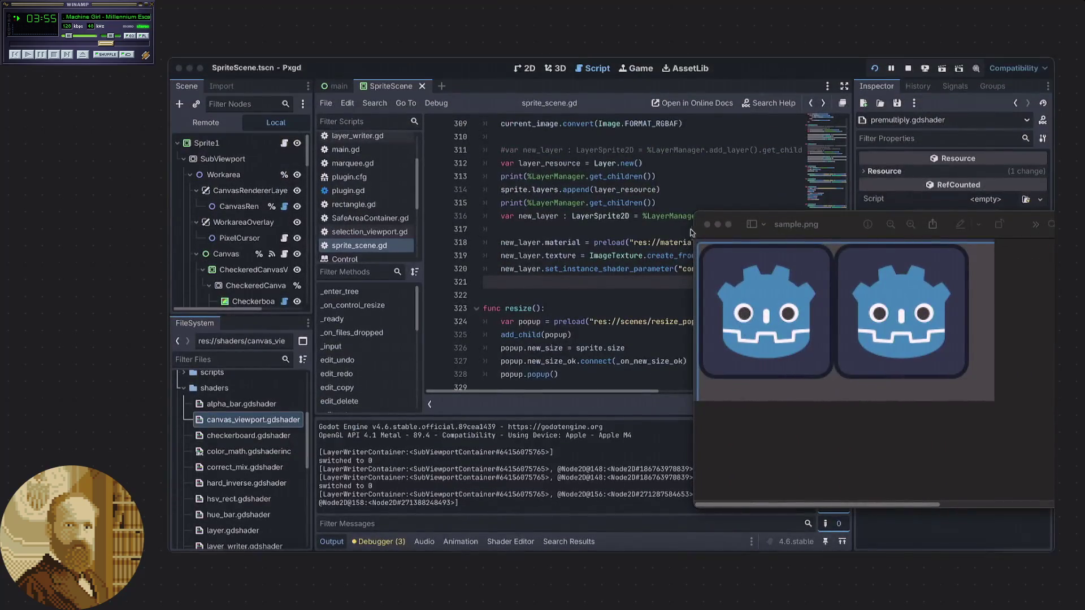
pyautogui.click(705, 225)
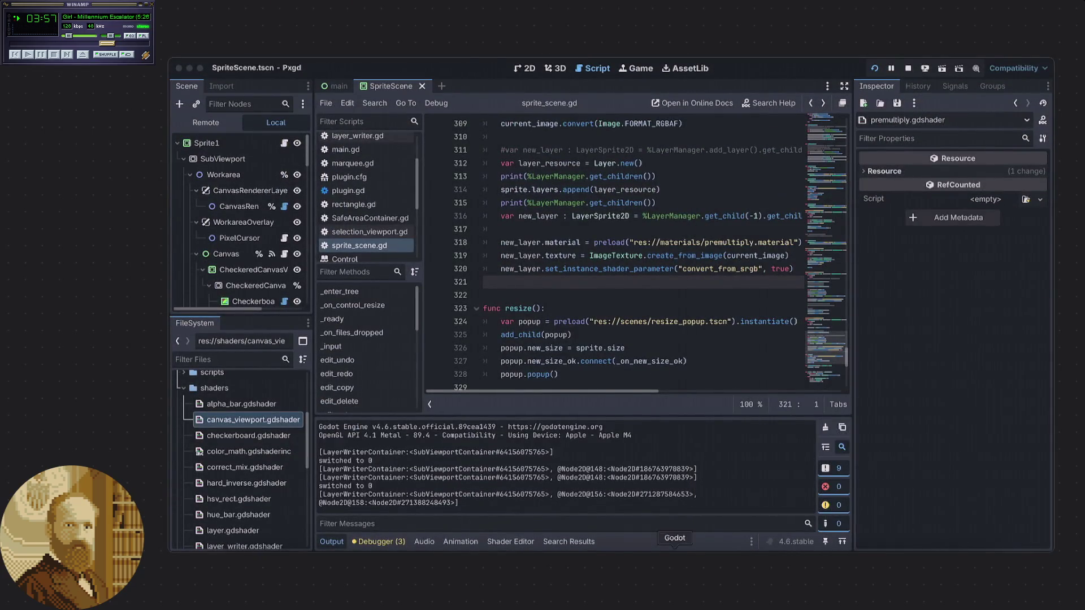
pyautogui.click(674, 556)
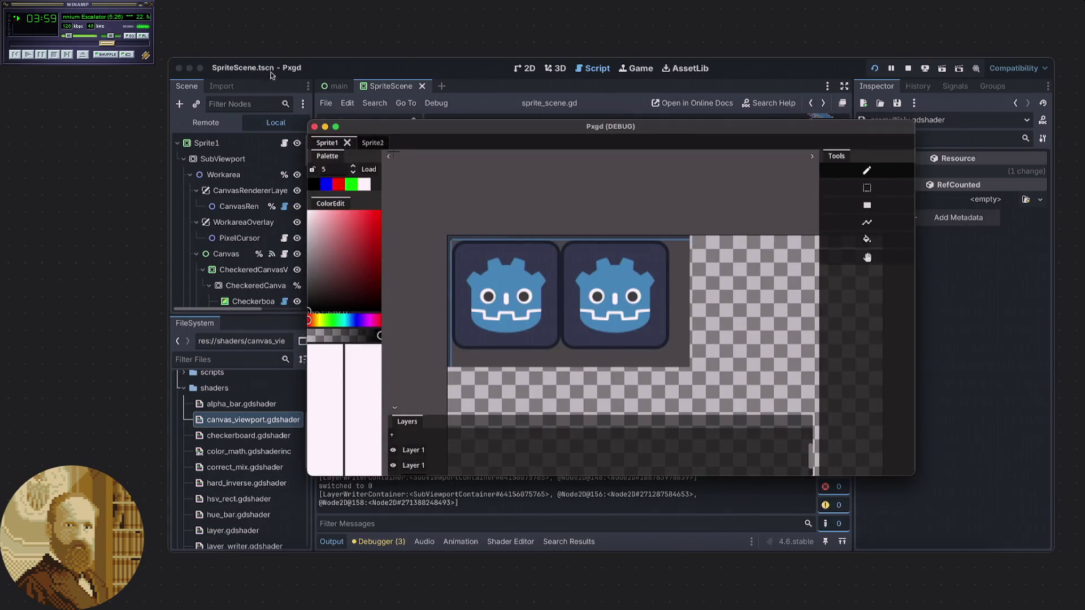
# - Rerun Pxgd and open Import Image, browsing to the Desktop folder
pyautogui.click(314, 127)
pyautogui.click(874, 68)
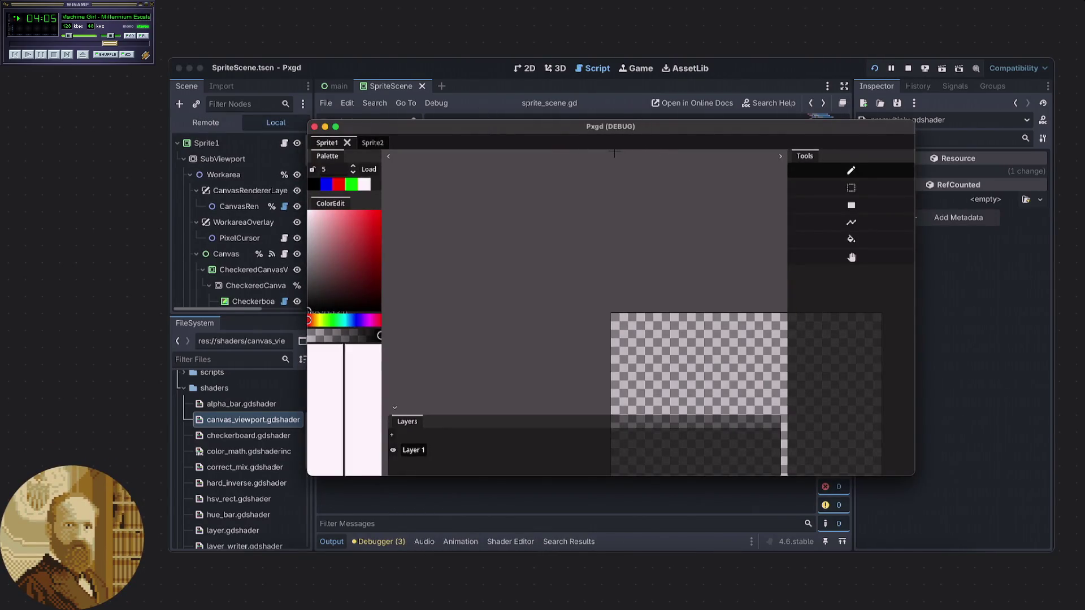
pyautogui.rightClick(222, 60)
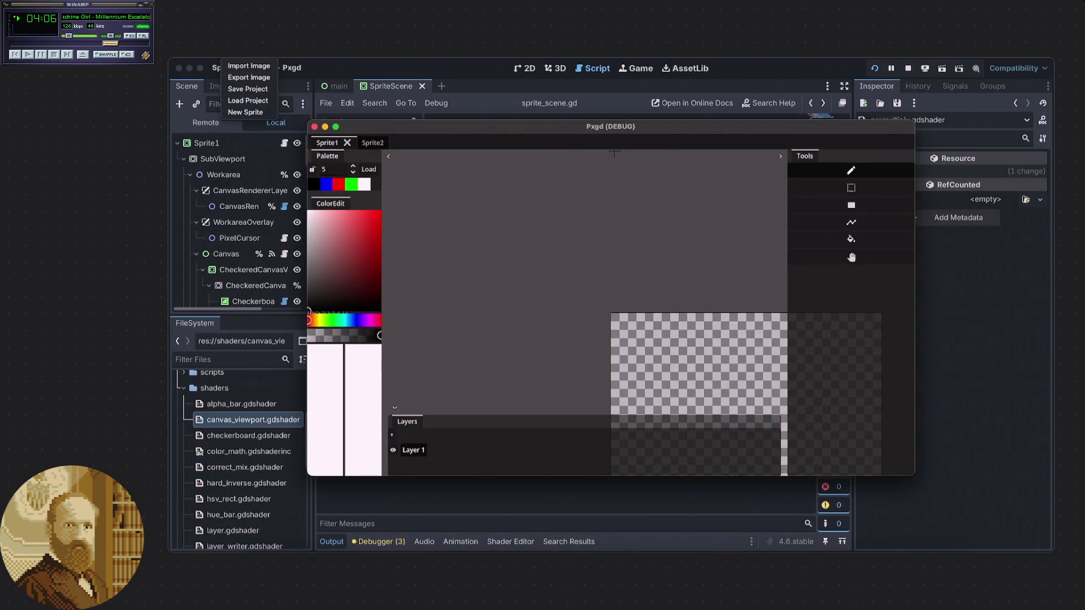
pyautogui.click(247, 66)
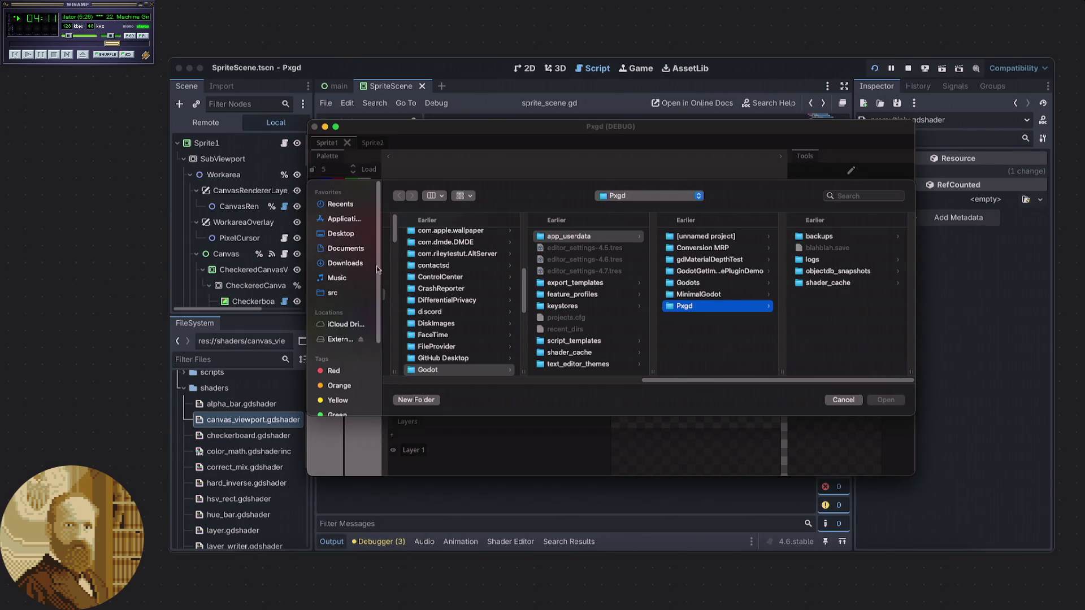
pyautogui.click(341, 234)
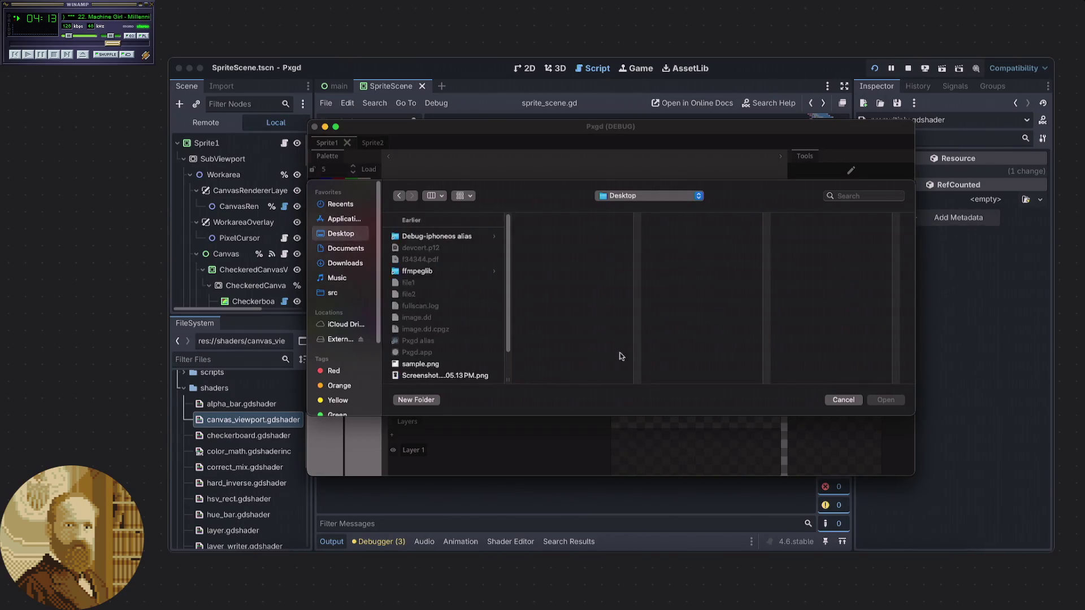
pyautogui.scroll(-3, 440, 310)
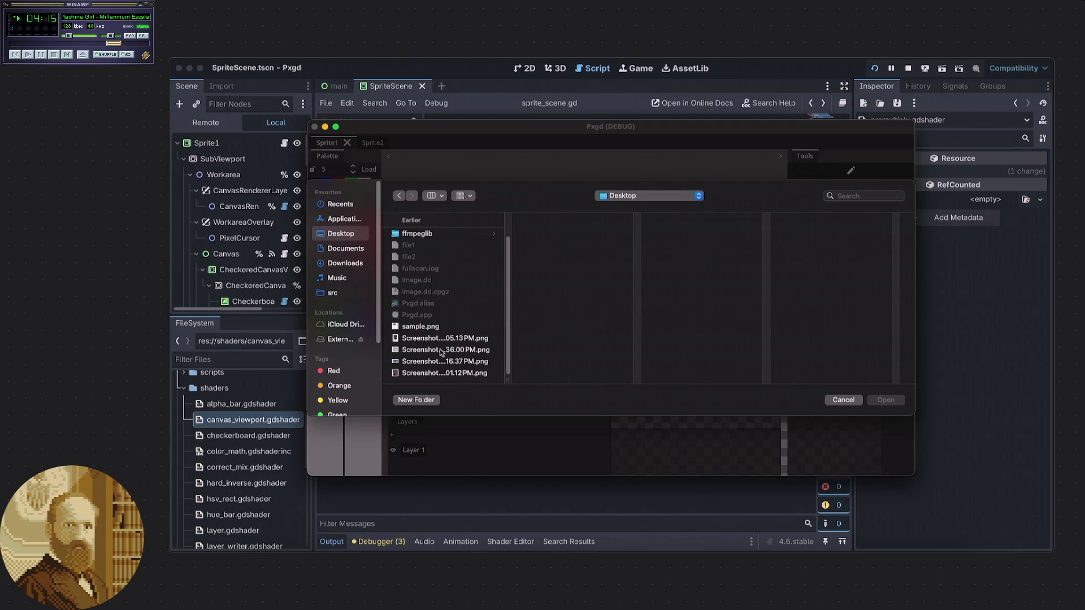
# - Import 'Screenshot 2026-03-31 at 10.16.37 PM.png' as a new layer, then open Digital Color Meter
pyautogui.click(430, 363)
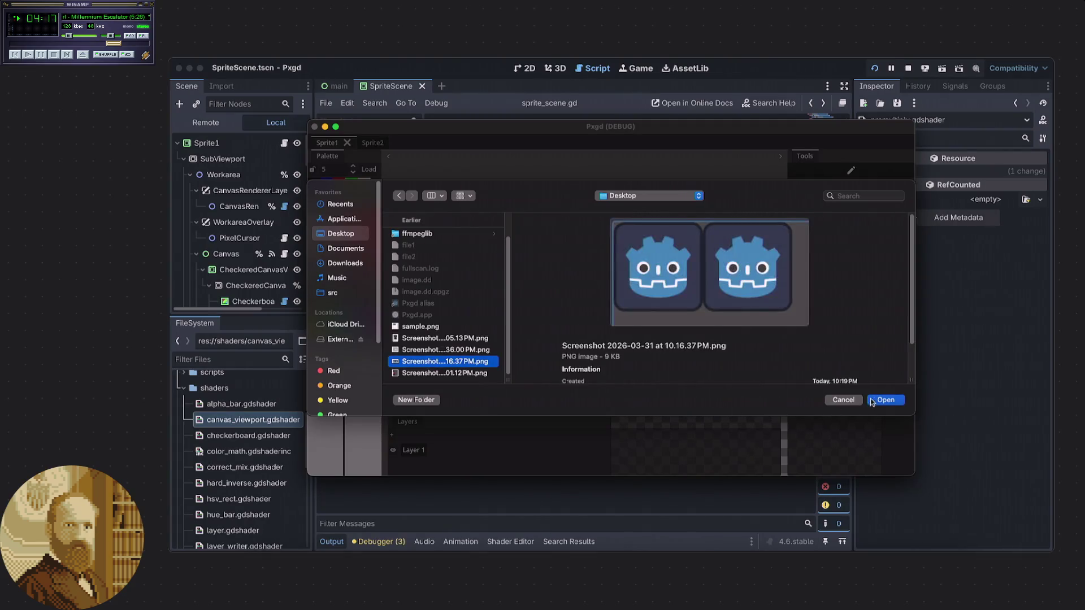
pyautogui.click(876, 401)
pyautogui.scroll(5, 734, 373)
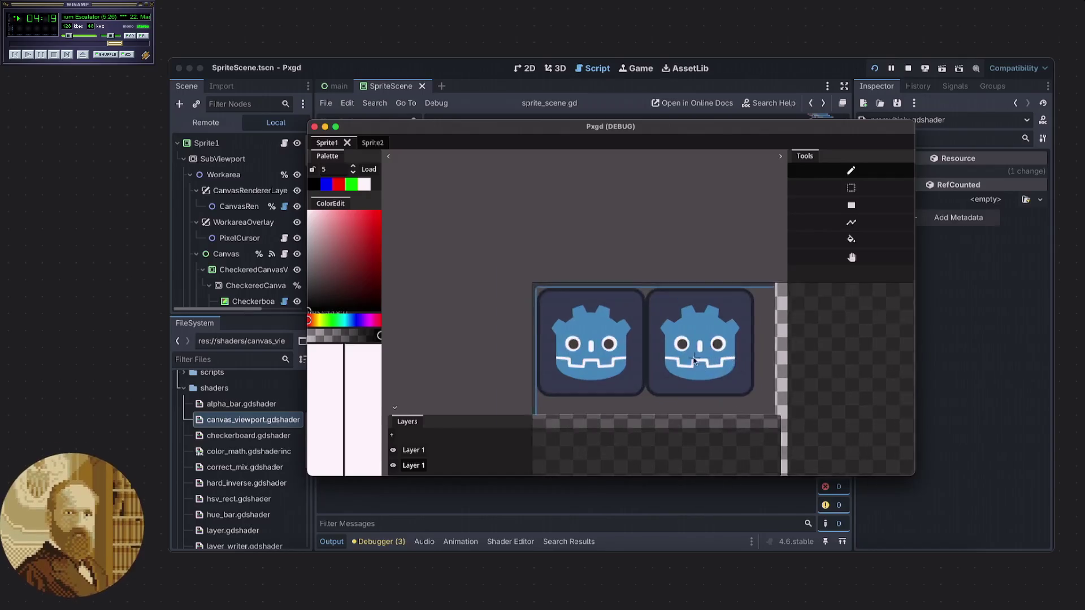
pyautogui.scroll(-1, 584, 273)
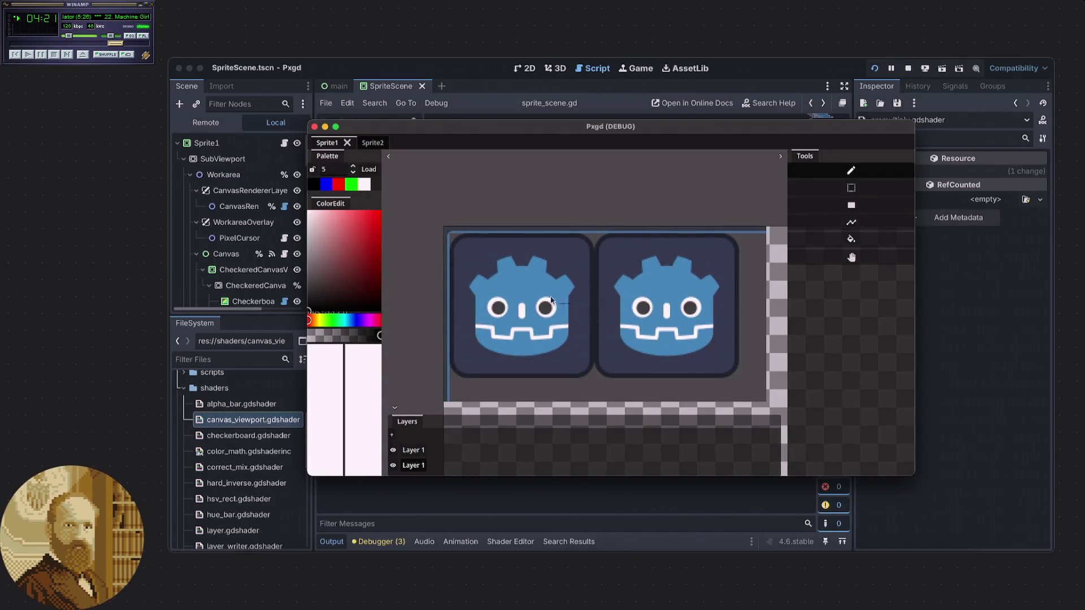
pyautogui.click(655, 564)
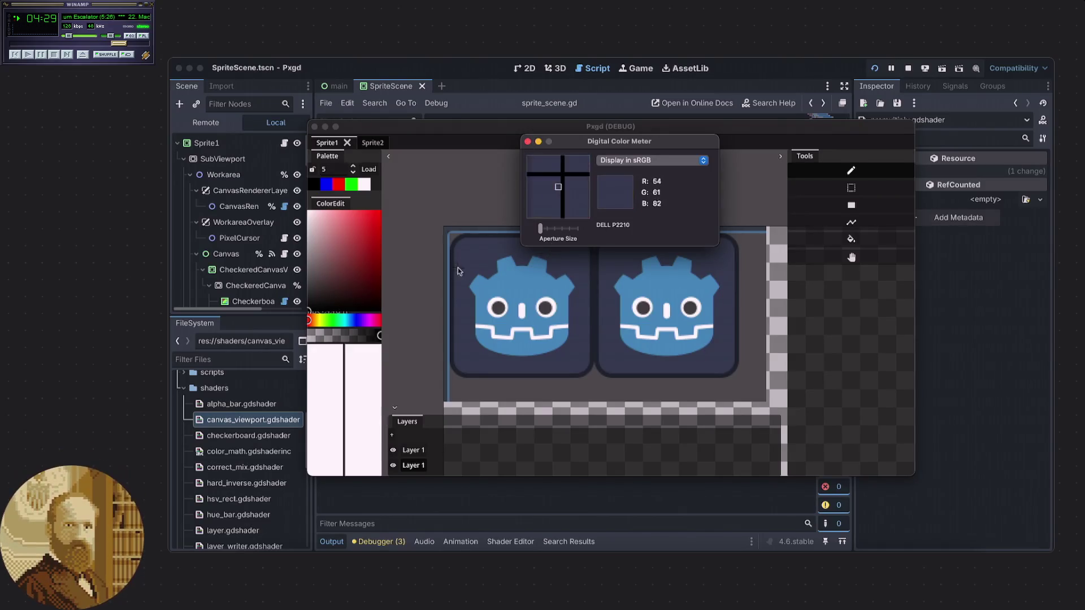
# - Bring Pxgd to the front, then pan with the Hand tool and zoom to centre the two icons
pyautogui.click(818, 189)
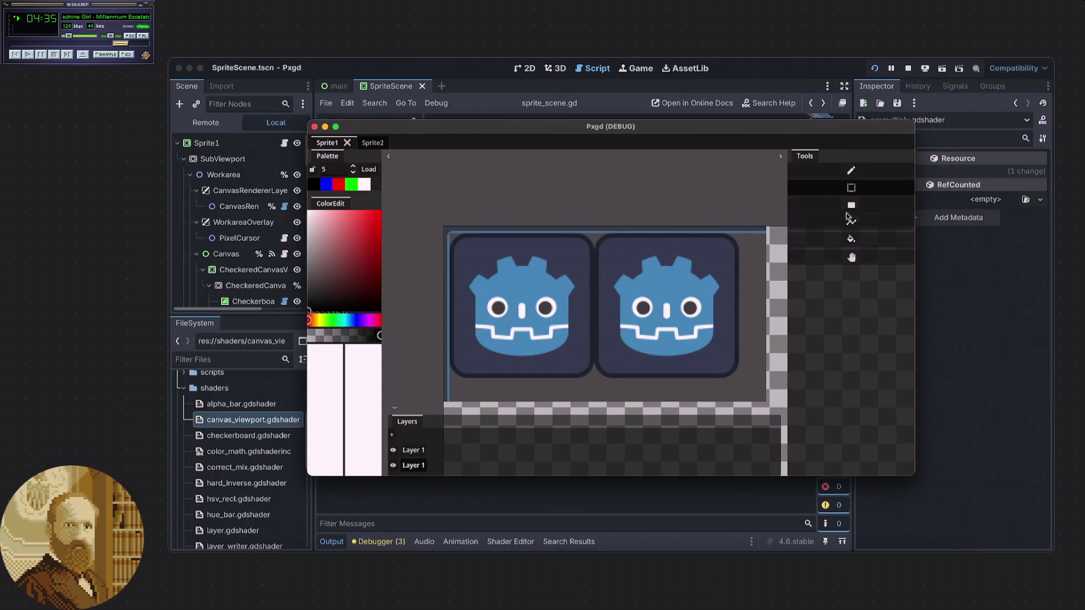
pyautogui.click(851, 257)
pyautogui.click(765, 255)
pyautogui.moveTo(644, 290); pyautogui.dragTo(546, 278)
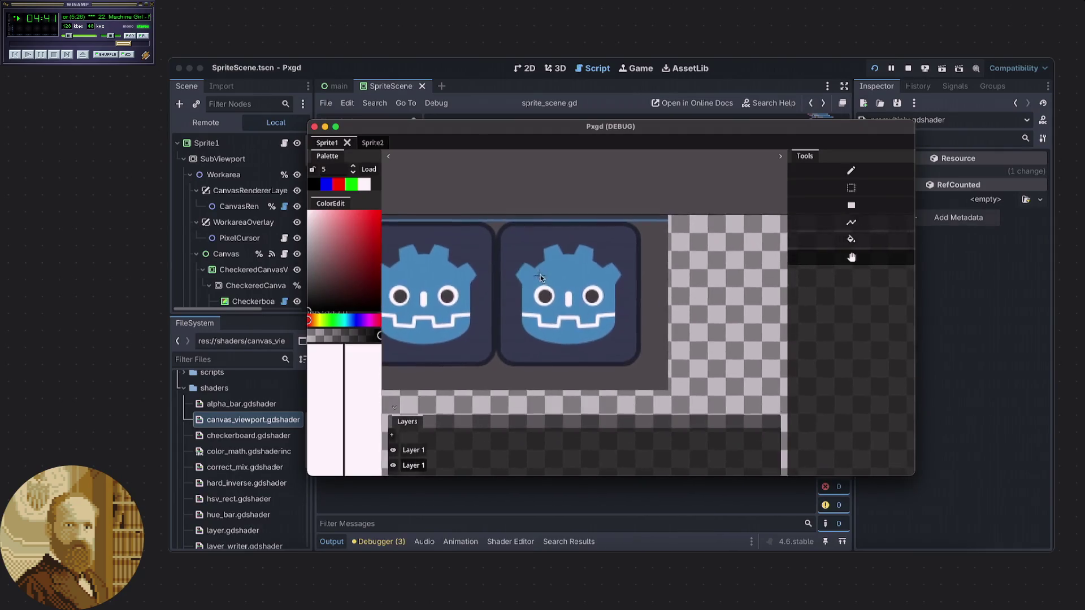
pyautogui.click(848, 261)
pyautogui.click(764, 255)
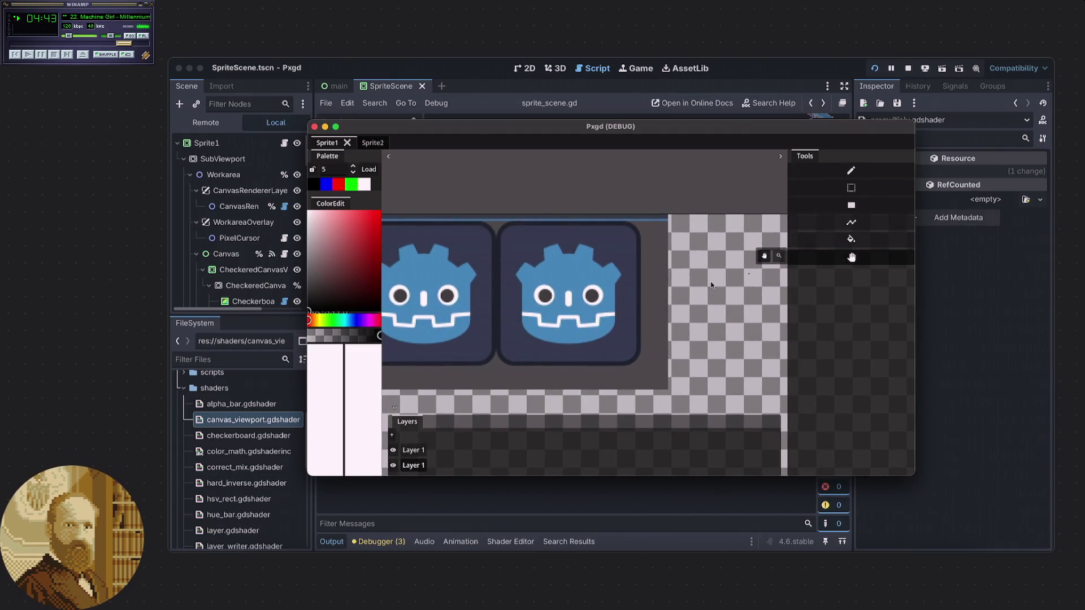
pyautogui.scroll(1, 592, 297)
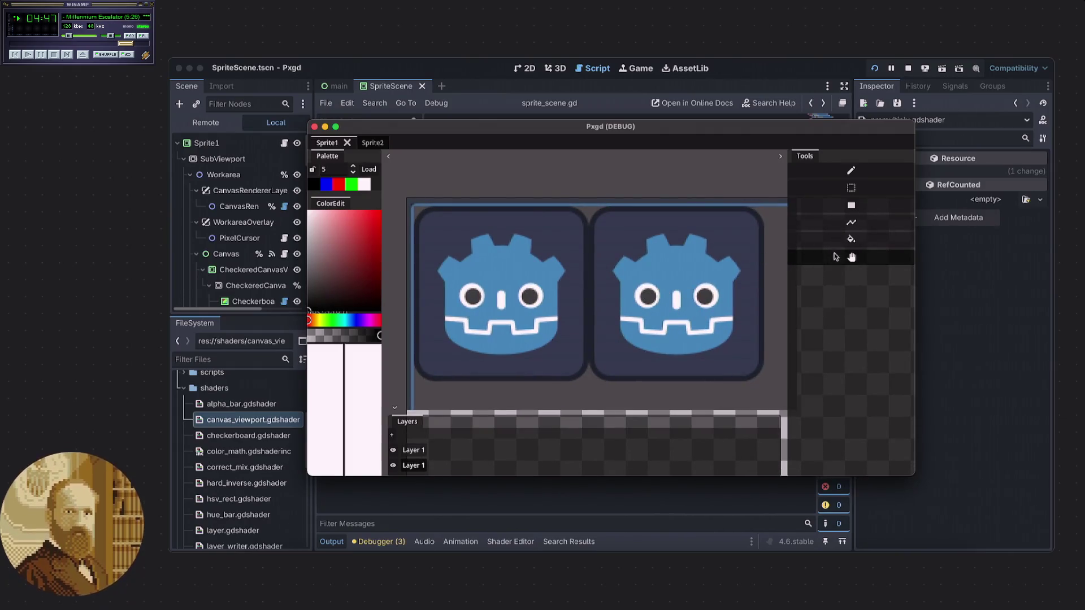
# - Shift the canvas view and select a square area right of the icons
pyautogui.click(853, 209)
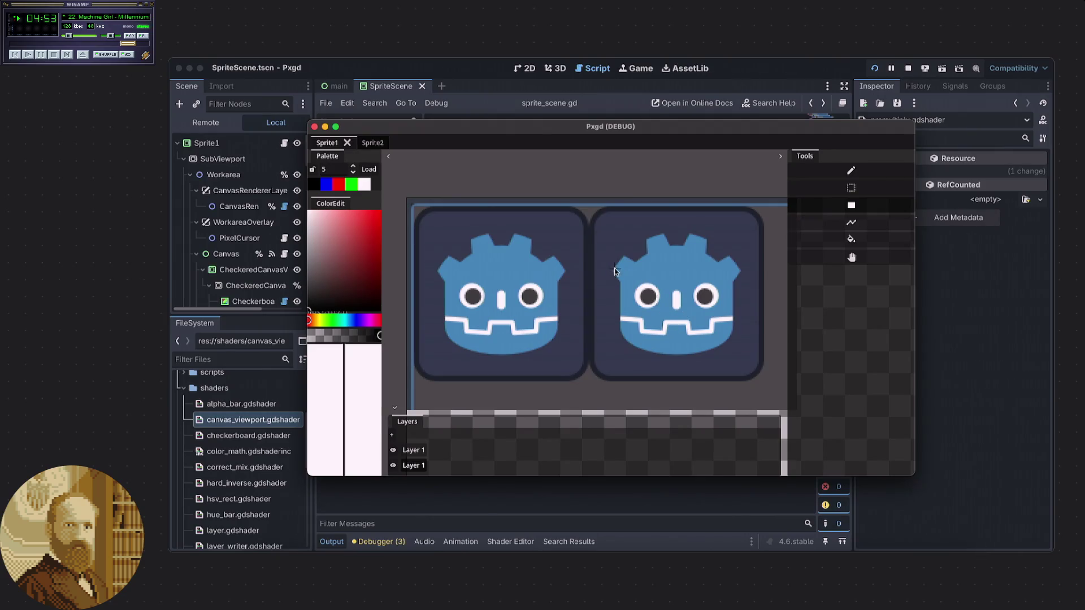
pyautogui.moveTo(647, 300)
pyautogui.mouseDown()
pyautogui.moveTo(623, 294)
pyautogui.moveTo(727, 344)
pyautogui.moveTo(713, 298)
pyautogui.mouseUp()
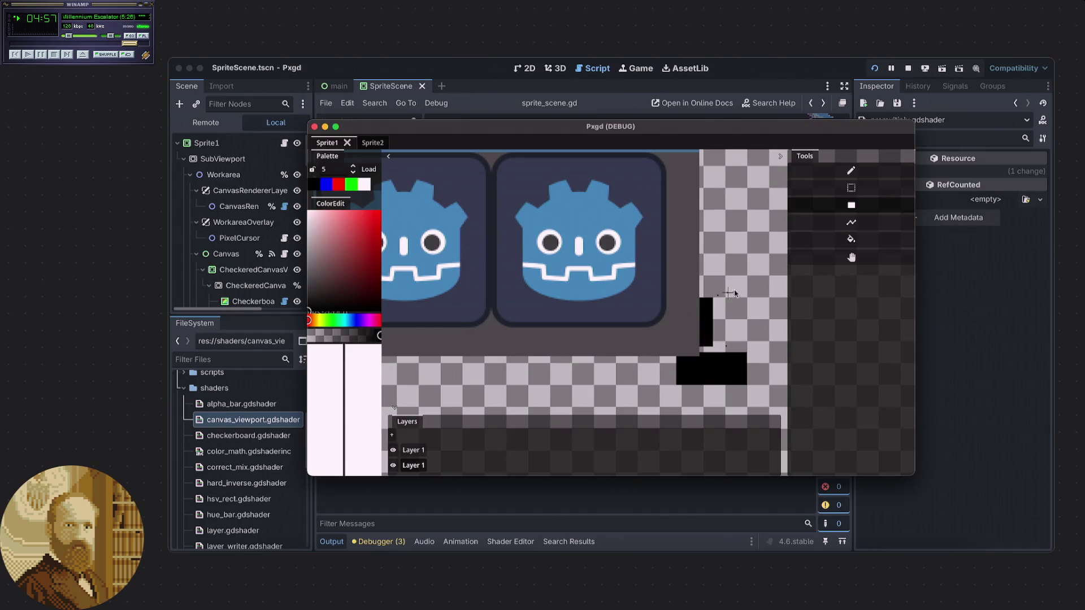
pyautogui.click(851, 187)
pyautogui.moveTo(751, 214); pyautogui.dragTo(740, 246)
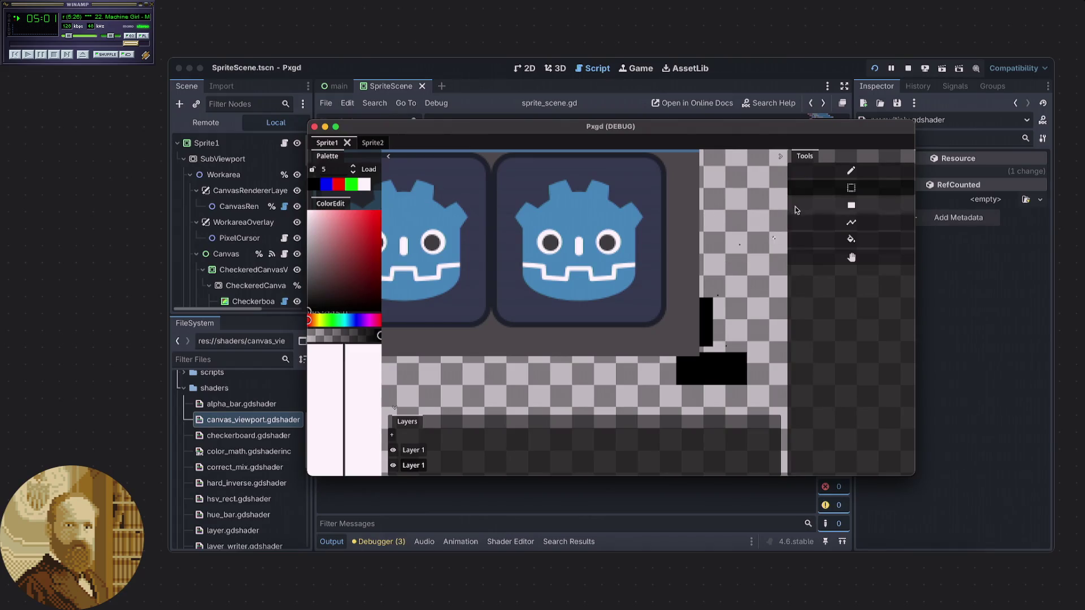
# - Zoom the canvas, switch to the Pencil tool, and stop the Pxgd debug run
pyautogui.scroll(1, 759, 256)
pyautogui.scroll(-2, 753, 255)
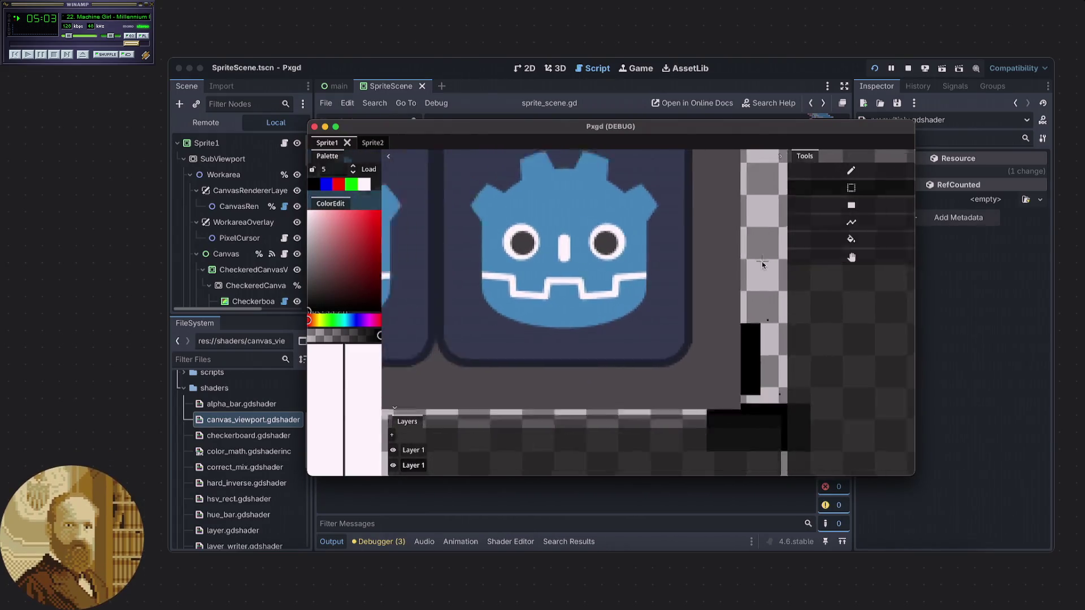
pyautogui.scroll(-2, 704, 276)
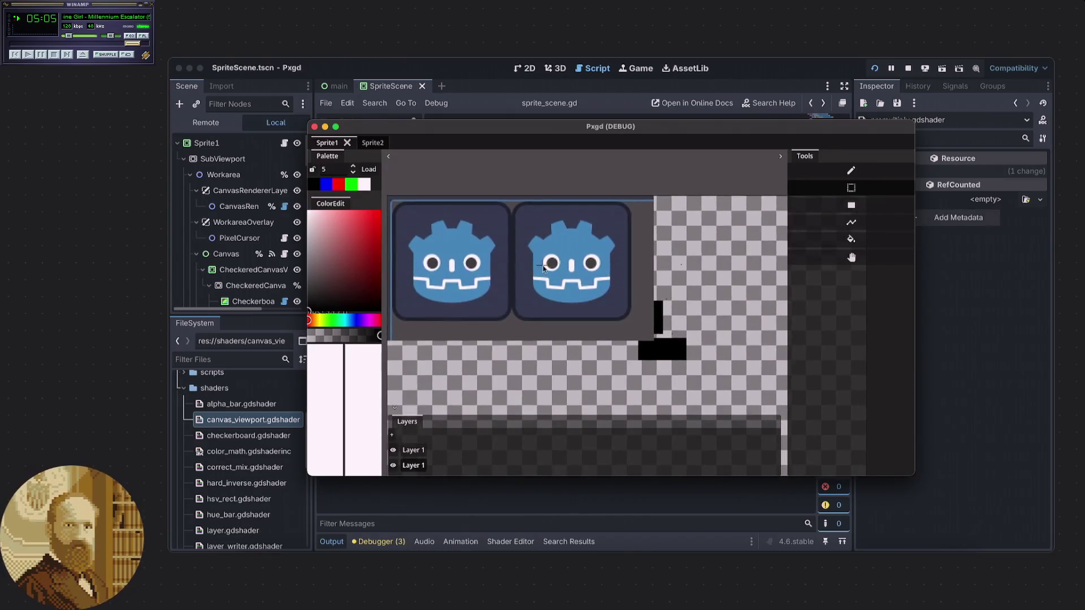
pyautogui.scroll(1, 687, 275)
pyautogui.scroll(2, 687, 275)
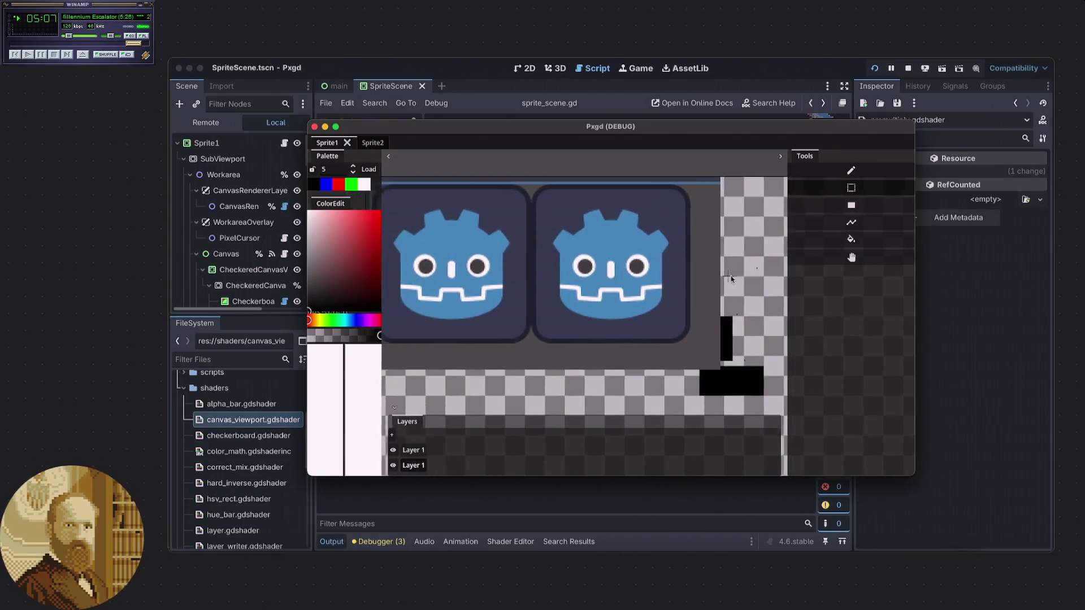
pyautogui.click(839, 172)
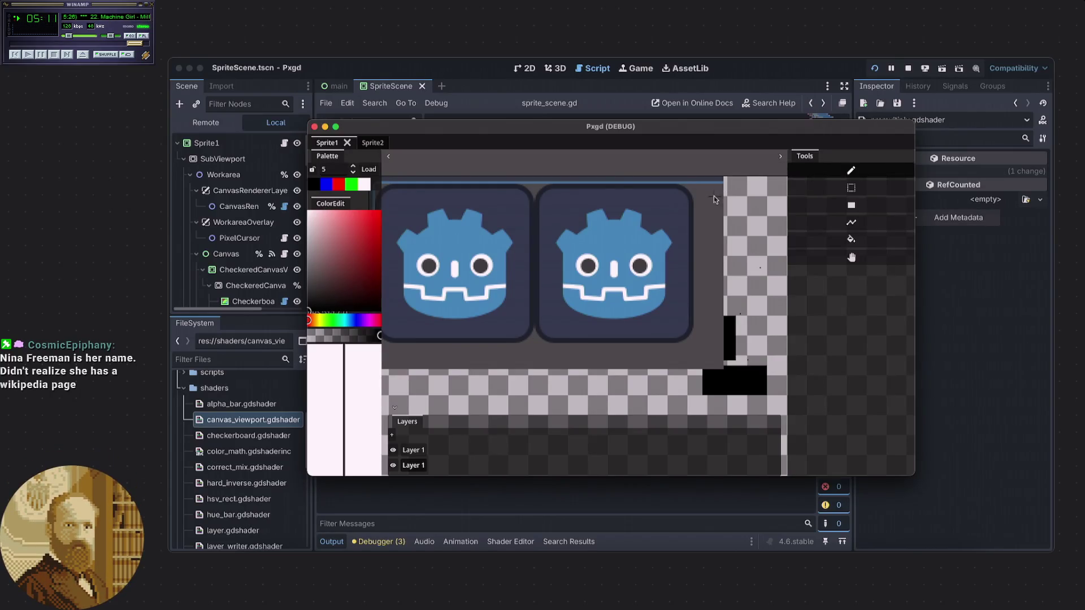
pyautogui.click(314, 127)
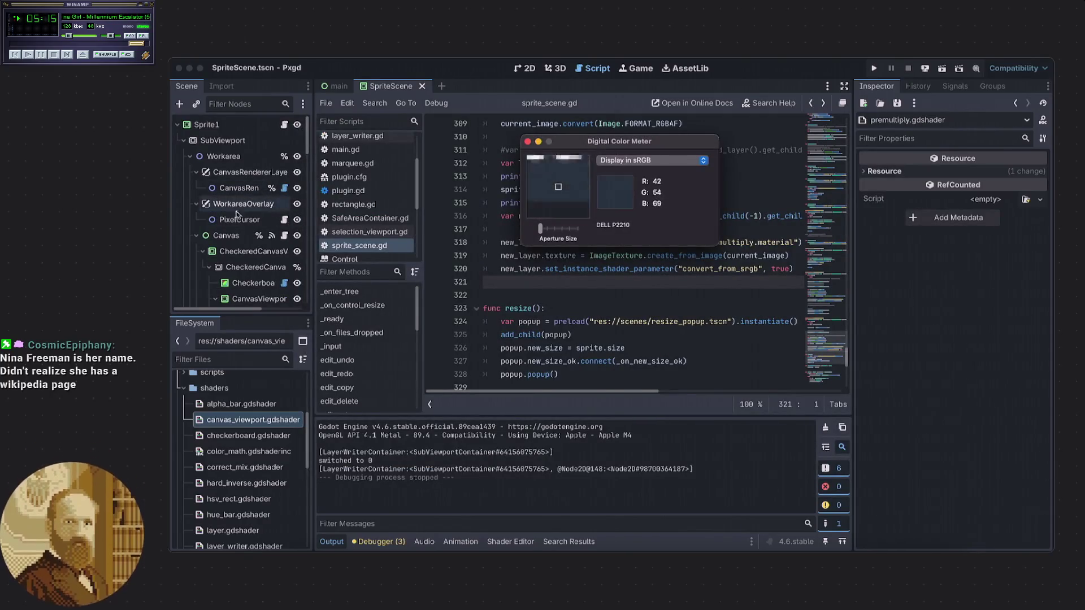
# - Toggle the PixelCursor node's visibility, then save the scene and run Pxgd again
pyautogui.click(240, 219)
pyautogui.click(298, 220)
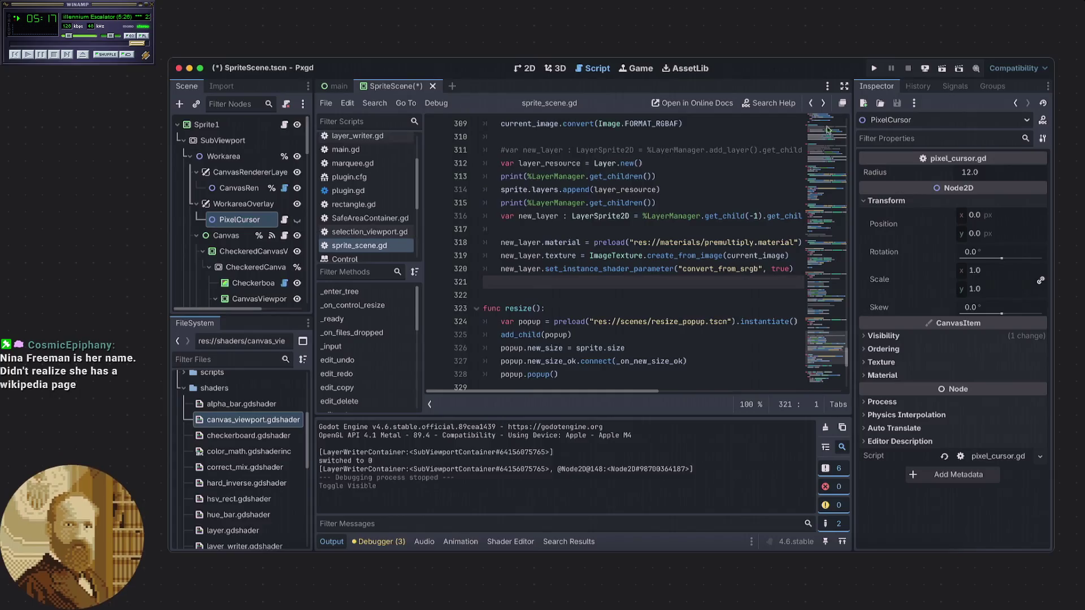
pyautogui.click(874, 68)
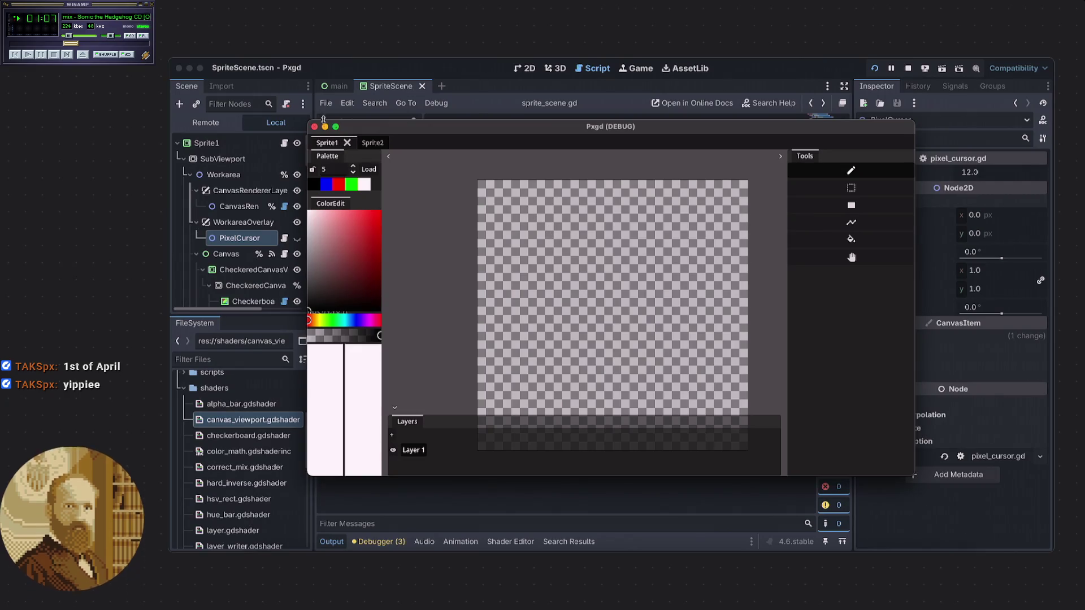
# - Import the Desktop screenshot of the two Godot icons into the sprite canvas
pyautogui.rightClick(254, 62)
pyautogui.click(243, 66)
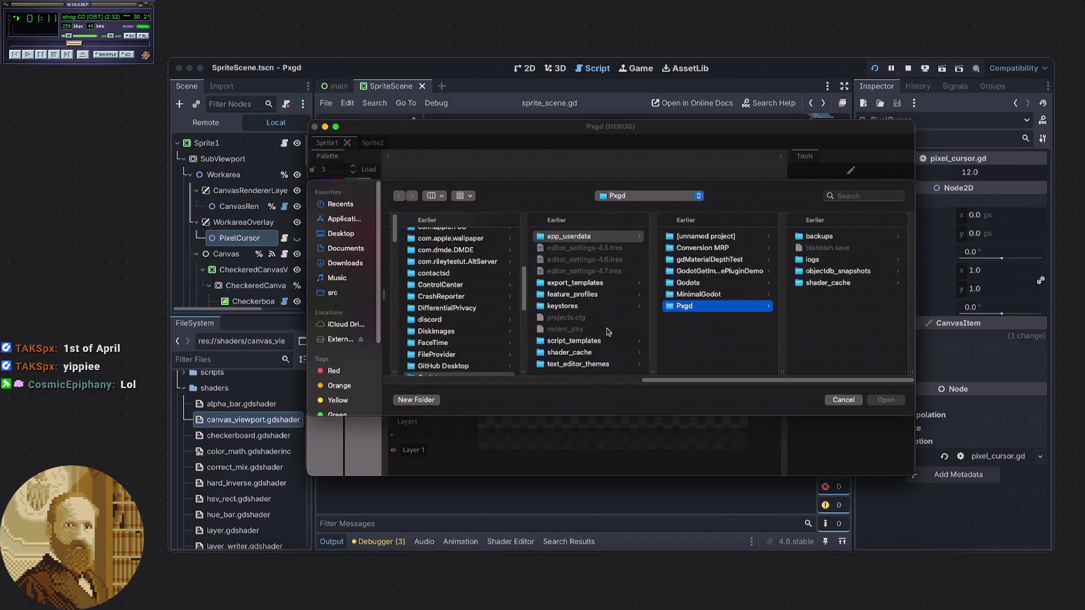
pyautogui.click(346, 239)
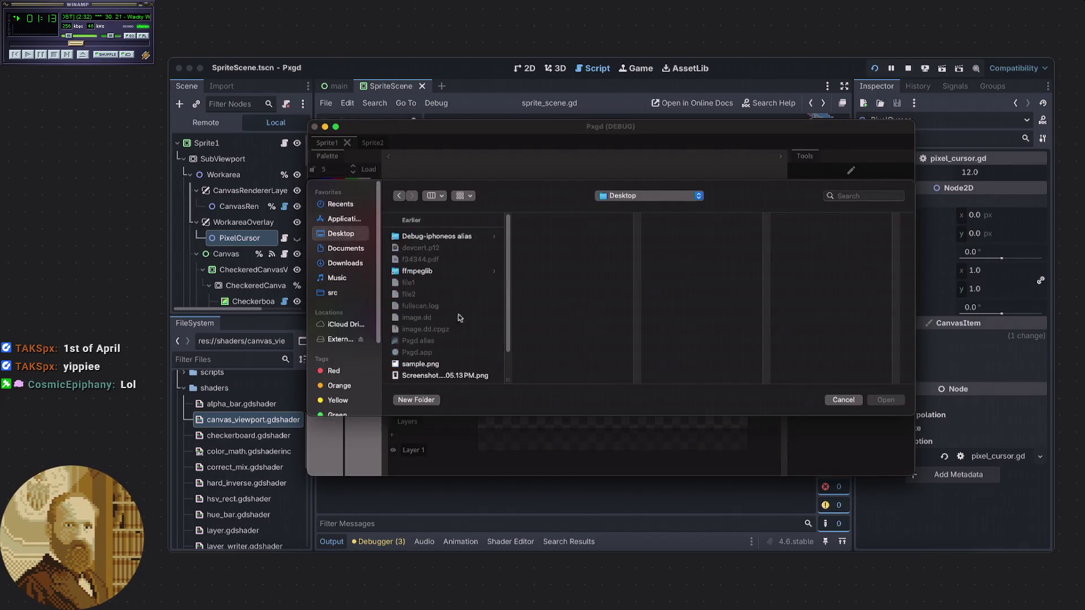
pyautogui.scroll(-2, 435, 350)
pyautogui.scroll(-2, 438, 361)
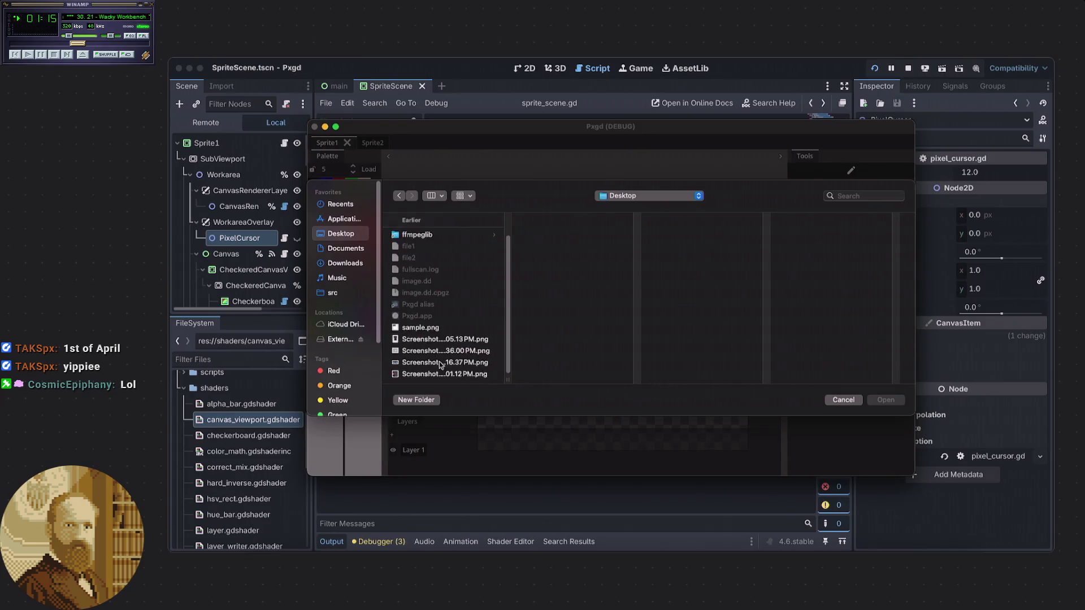
pyautogui.click(435, 362)
pyautogui.click(882, 400)
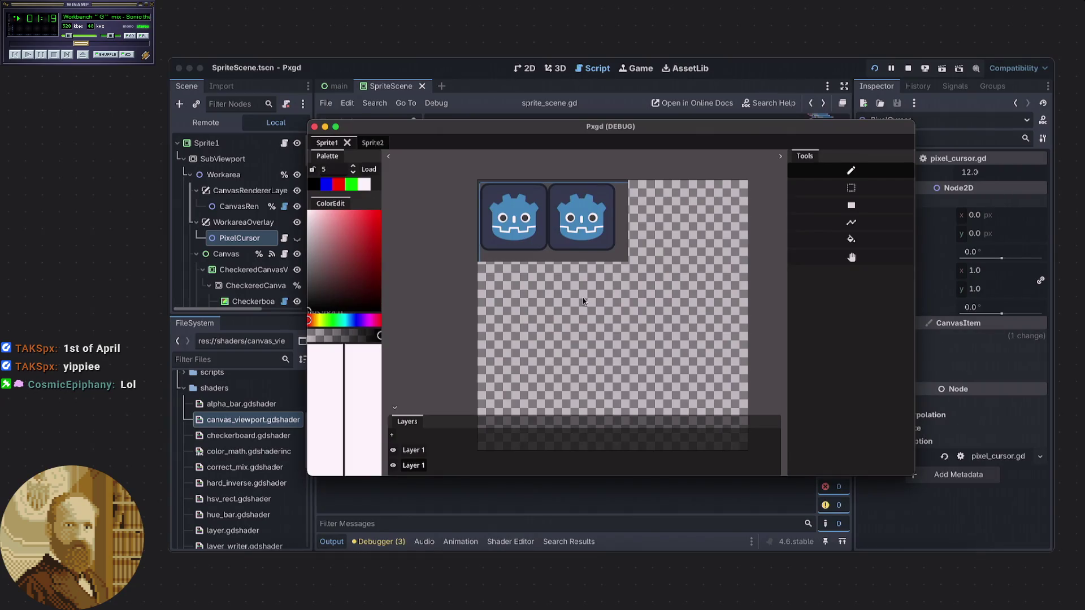
# - Zoom and pan the canvas to recentre the icons, and shift the Pxgd window slightly left
pyautogui.scroll(2, 559, 203)
pyautogui.scroll(1, 537, 224)
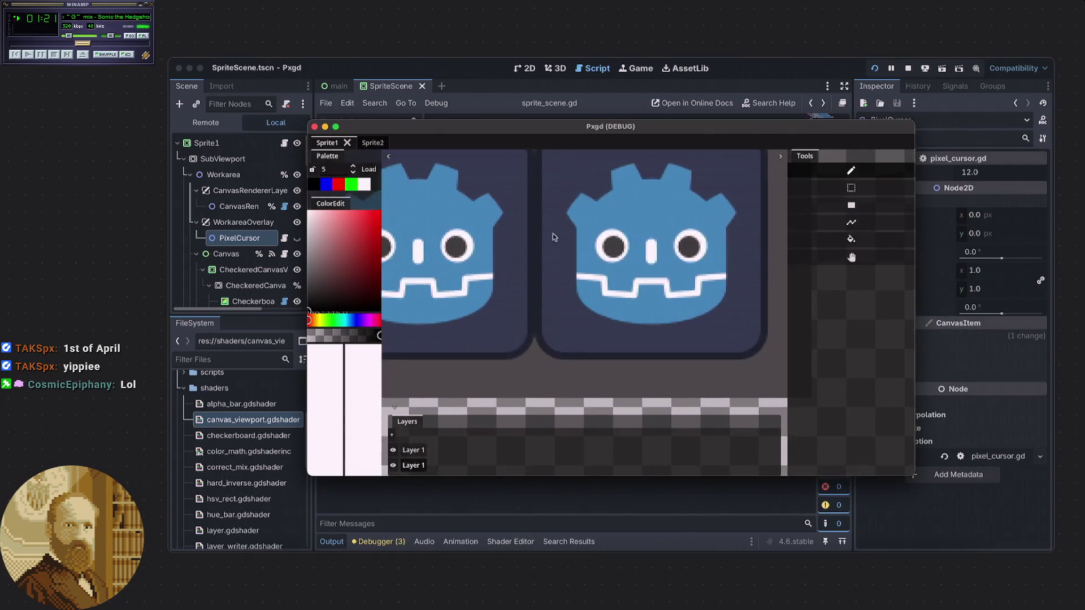
pyautogui.moveTo(573, 260); pyautogui.dragTo(636, 315)
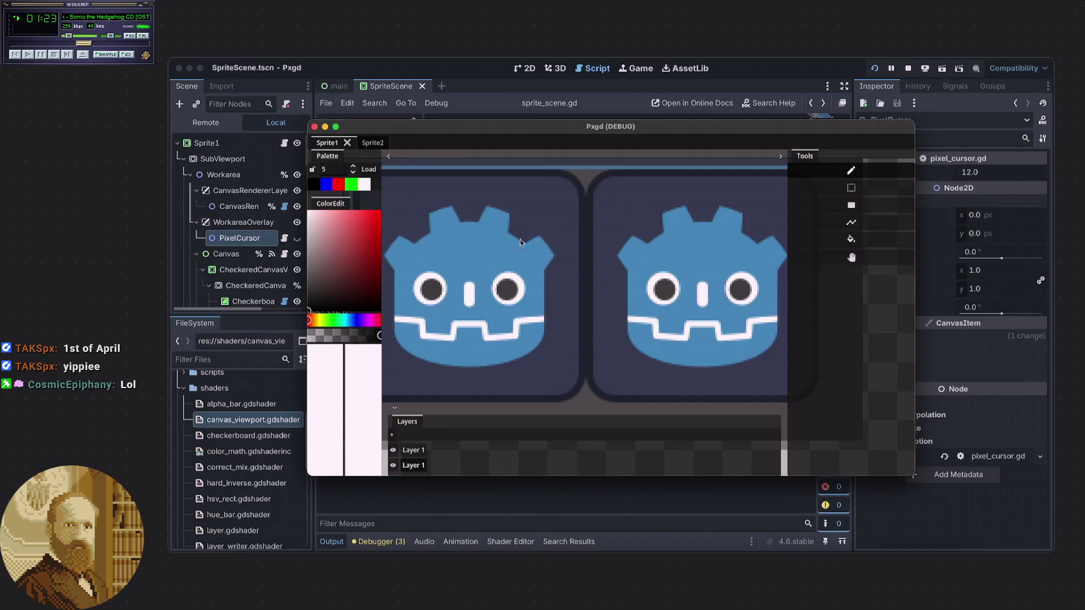
pyautogui.scroll(-2, 530, 246)
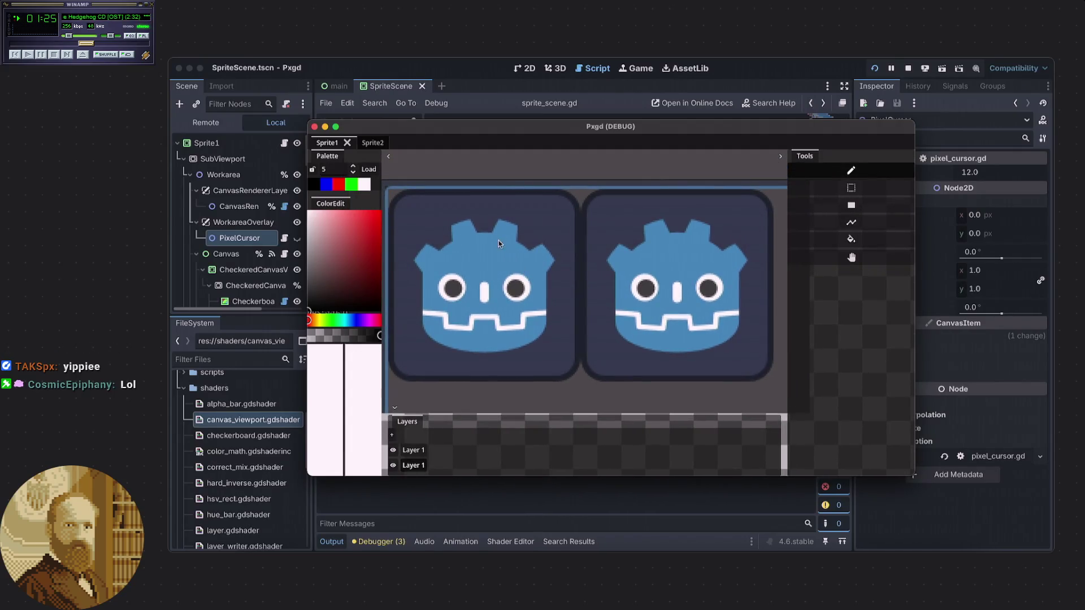
pyautogui.moveTo(392, 132); pyautogui.dragTo(382, 131)
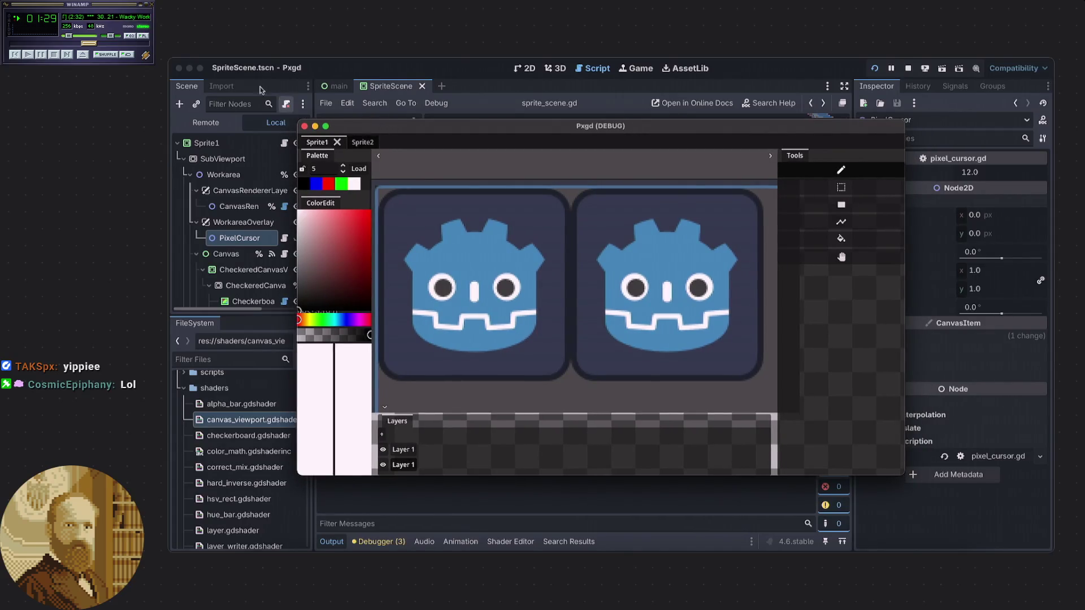
pyautogui.rightClick(225, 60)
# - Export the sprite image to the Desktop as sample.png, replacing the existing file
pyautogui.click(246, 78)
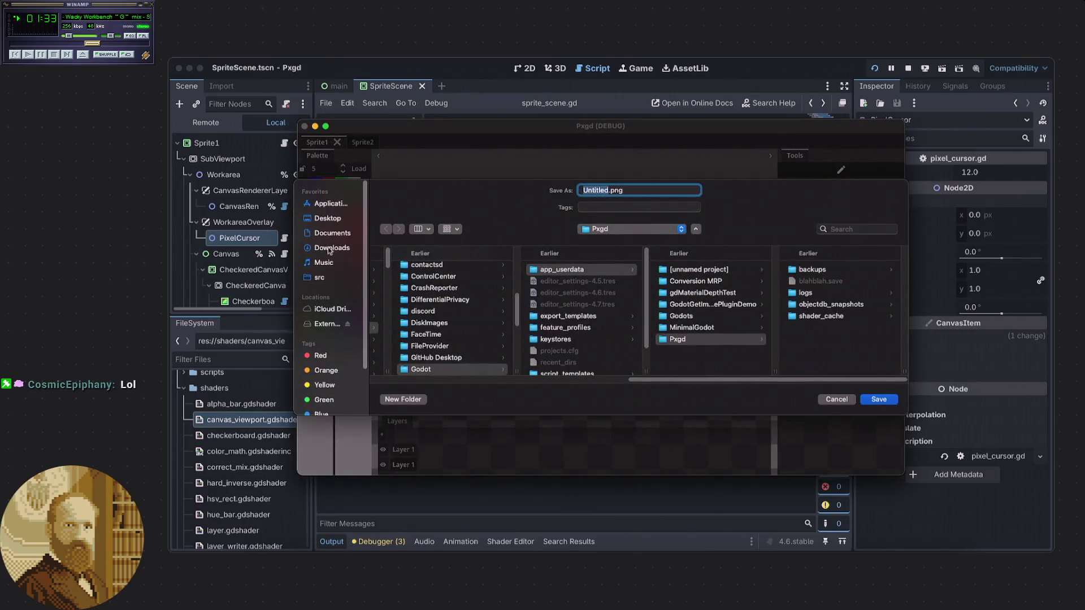
pyautogui.click(327, 219)
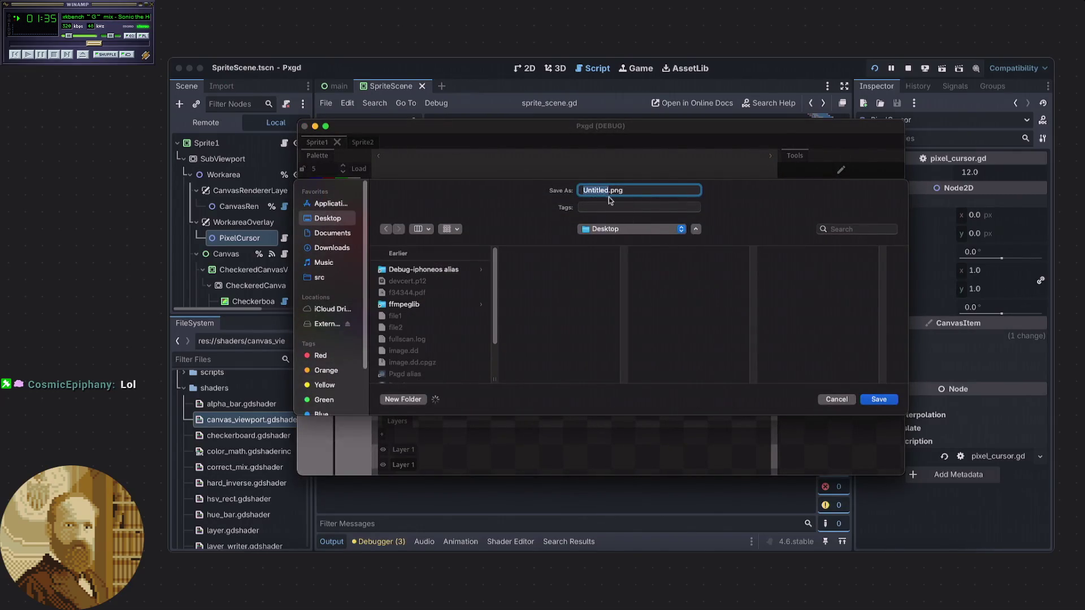
pyautogui.scroll(-3, 431, 354)
pyautogui.click(419, 327)
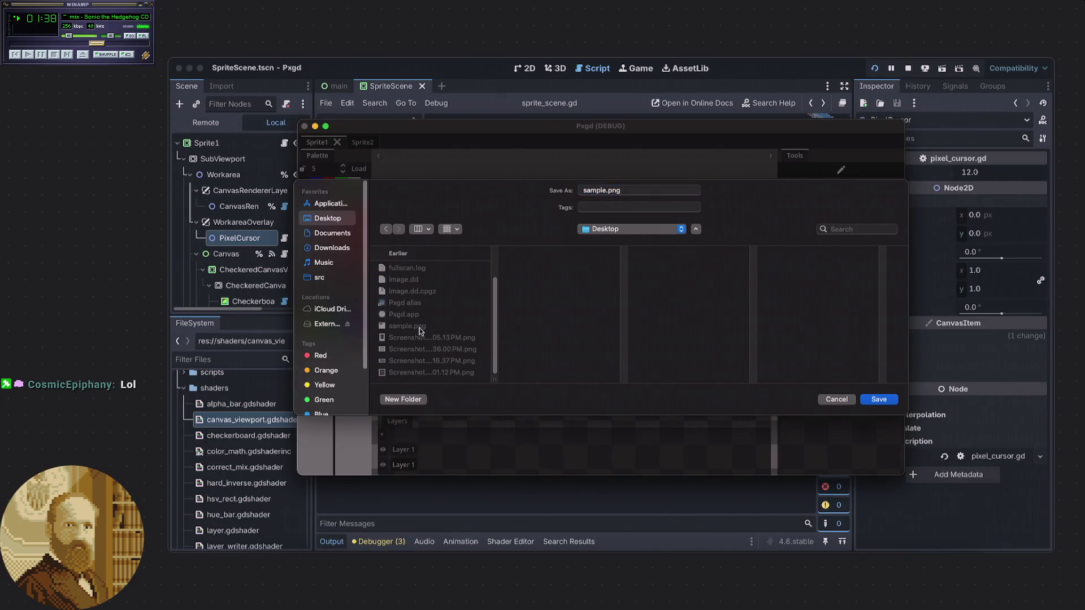
pyautogui.click(884, 406)
pyautogui.click(625, 347)
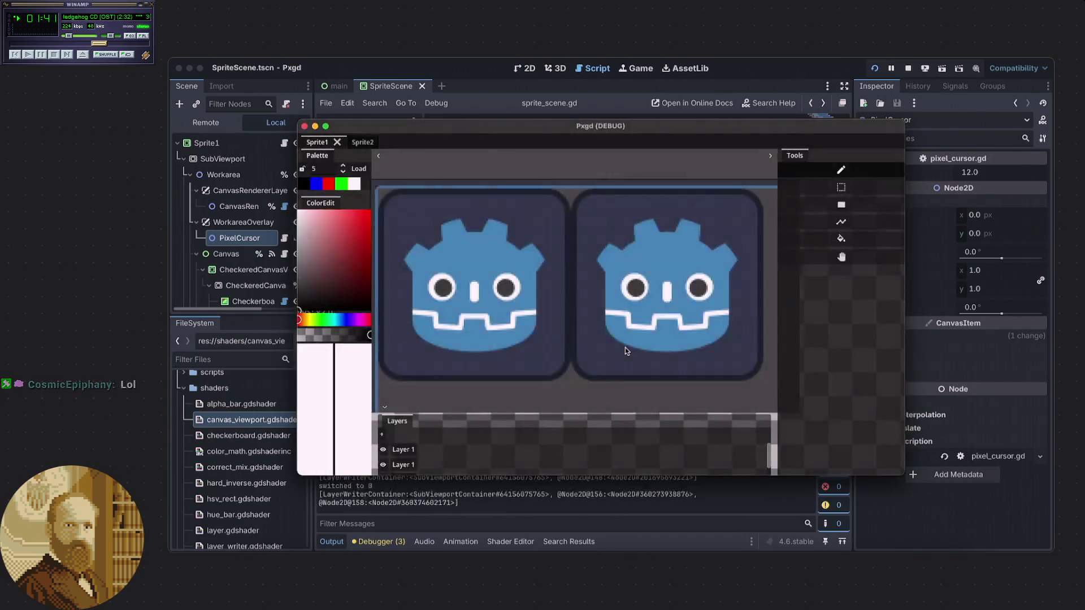
pyautogui.moveTo(1052, 551)
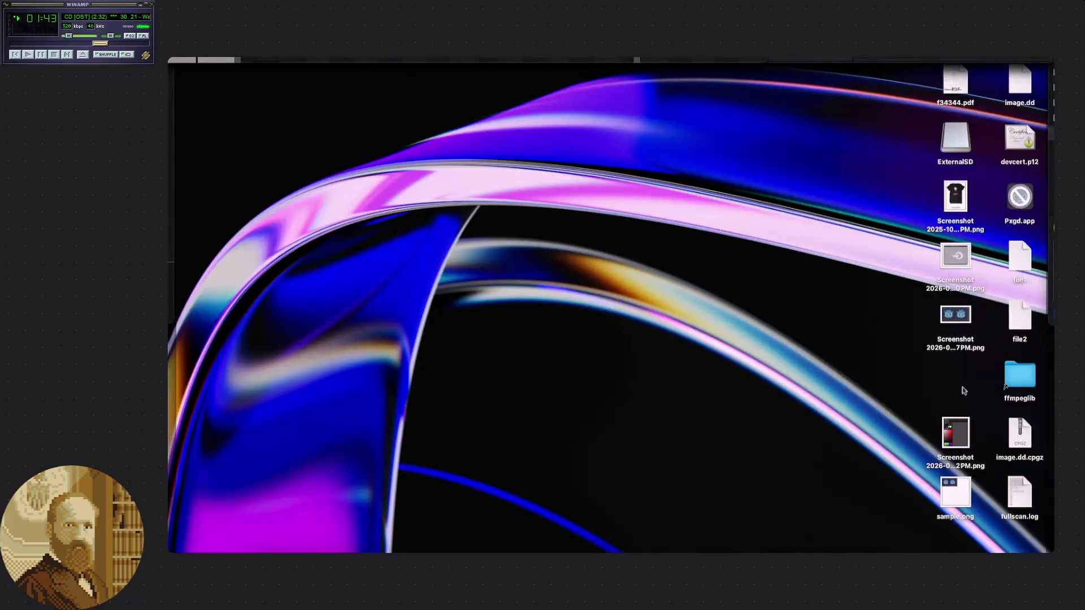
# - Open sample.png in Preview beside the screenshot, with the colour meter over the icon blue
pyautogui.moveTo(960, 318)
pyautogui.mouseDown()
pyautogui.moveTo(622, 226)
pyautogui.moveTo(245, 100)
pyautogui.moveTo(328, 124)
pyautogui.moveTo(959, 493)
pyautogui.mouseUp()
pyautogui.doubleClick(958, 493)
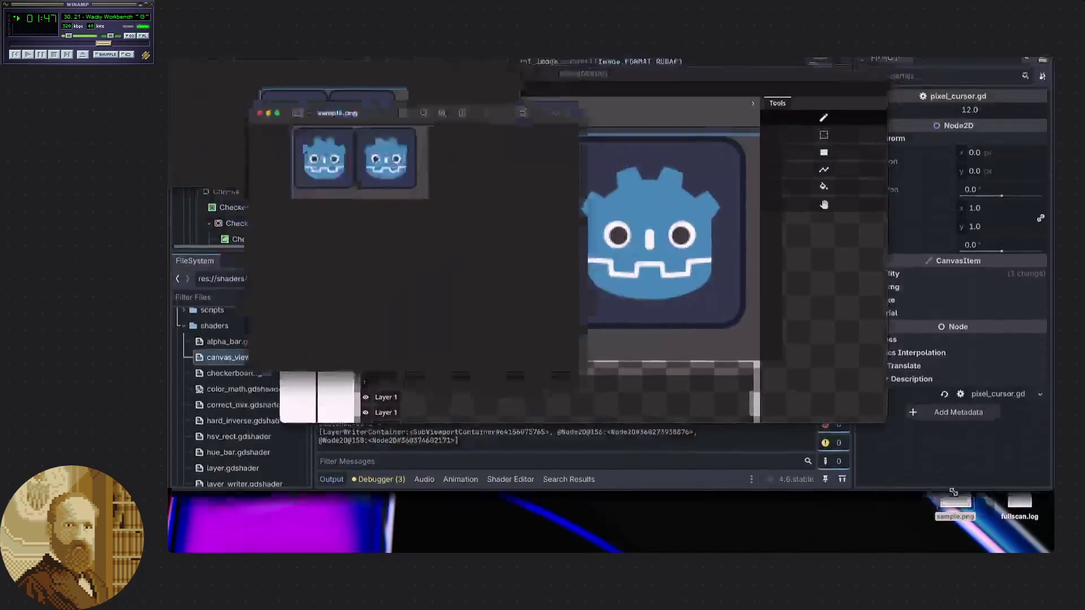
pyautogui.moveTo(327, 74)
pyautogui.mouseDown()
pyautogui.moveTo(793, 222)
pyautogui.moveTo(703, 161)
pyautogui.moveTo(711, 168)
pyautogui.mouseUp()
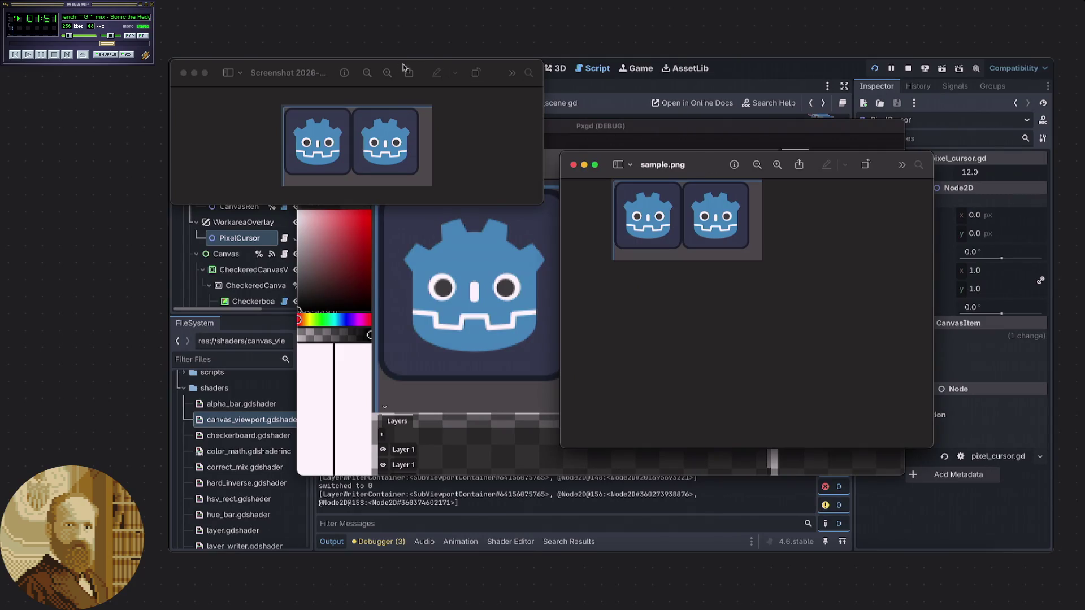
pyautogui.moveTo(327, 69); pyautogui.dragTo(323, 155)
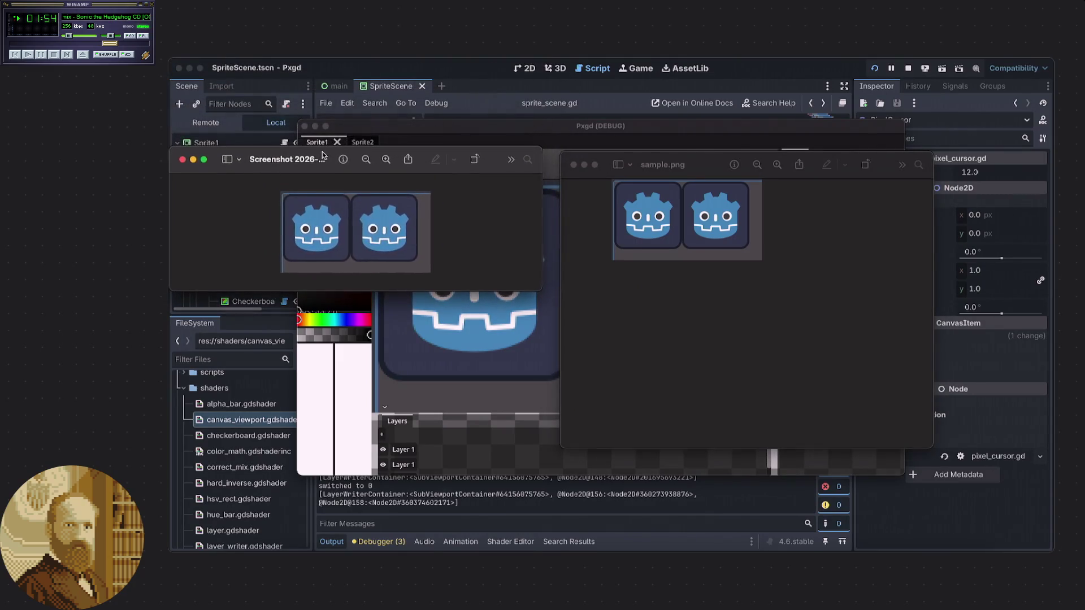
pyautogui.click(659, 417)
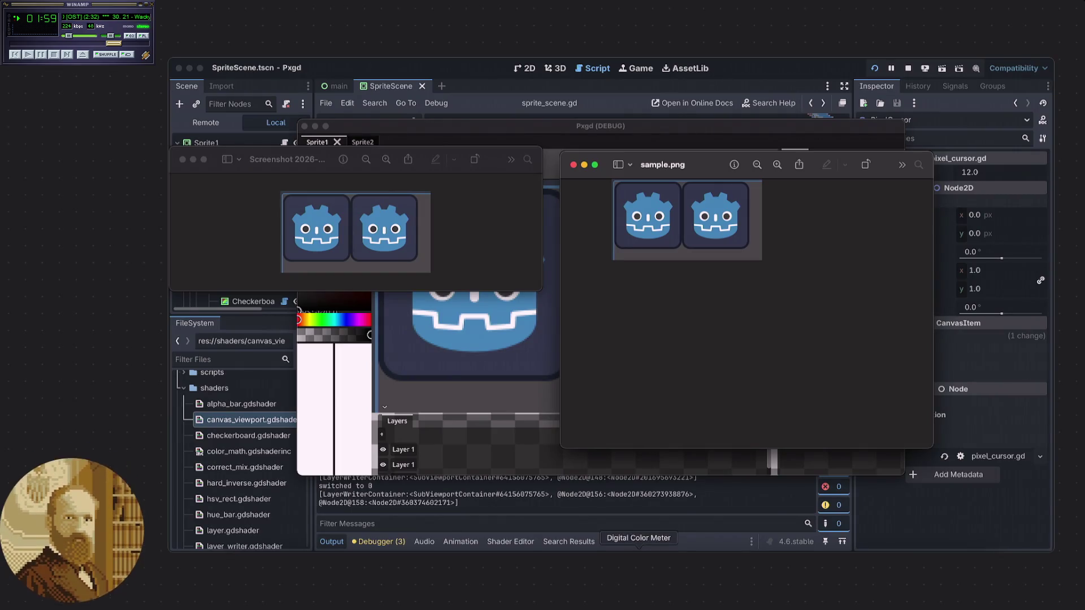
pyautogui.moveTo(599, 141)
pyautogui.mouseDown()
pyautogui.moveTo(551, 364)
pyautogui.moveTo(525, 370)
pyautogui.mouseUp()
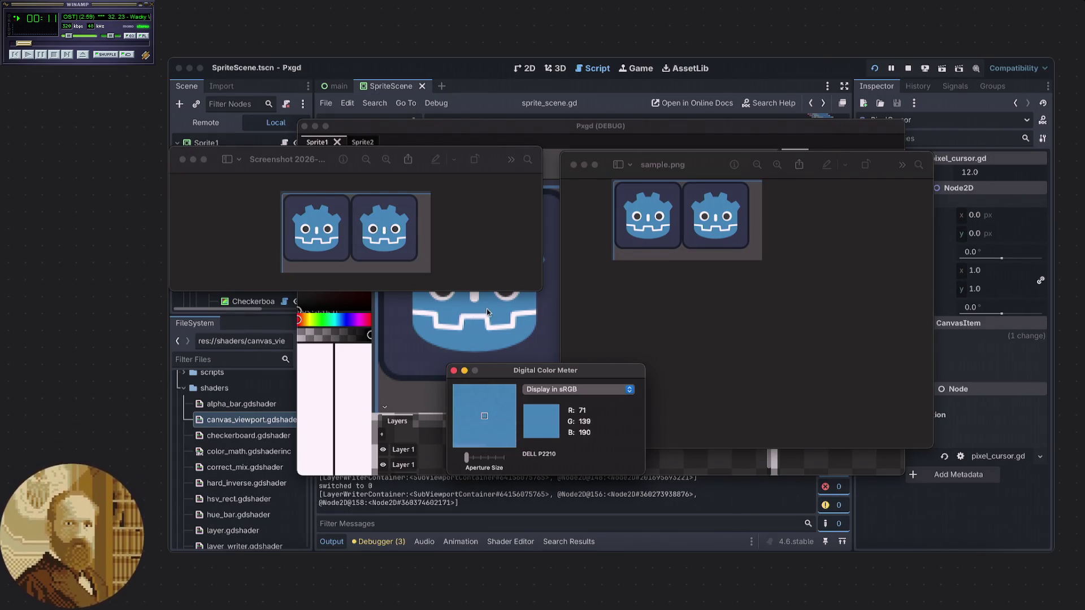
# - Read the icon blue as R 71, G 139, B 190, then bring Pxgd to the front
pyautogui.scroll(3, 488, 309)
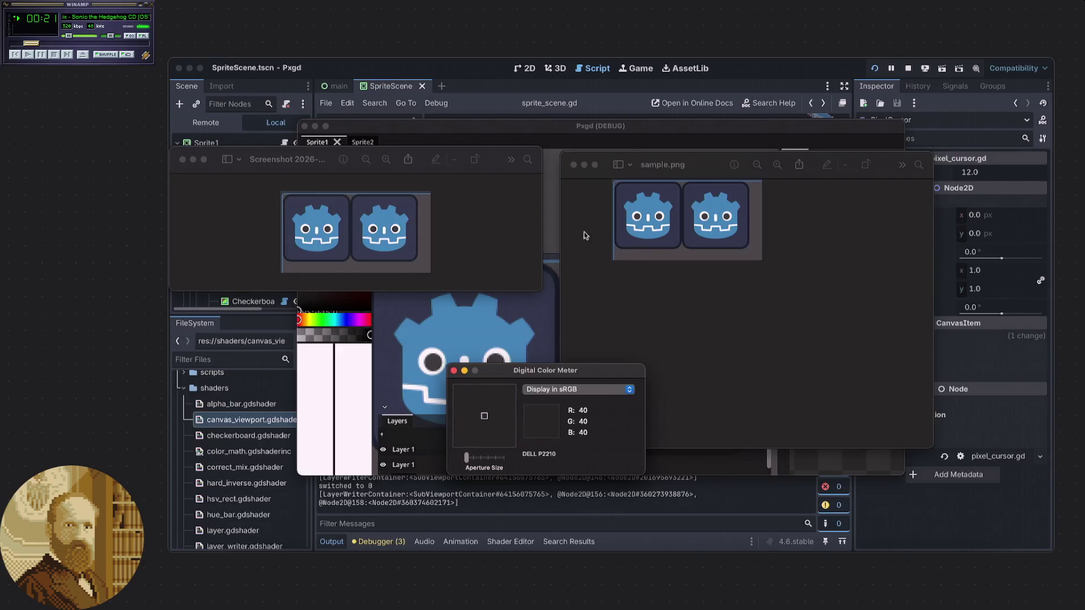
pyautogui.click(594, 127)
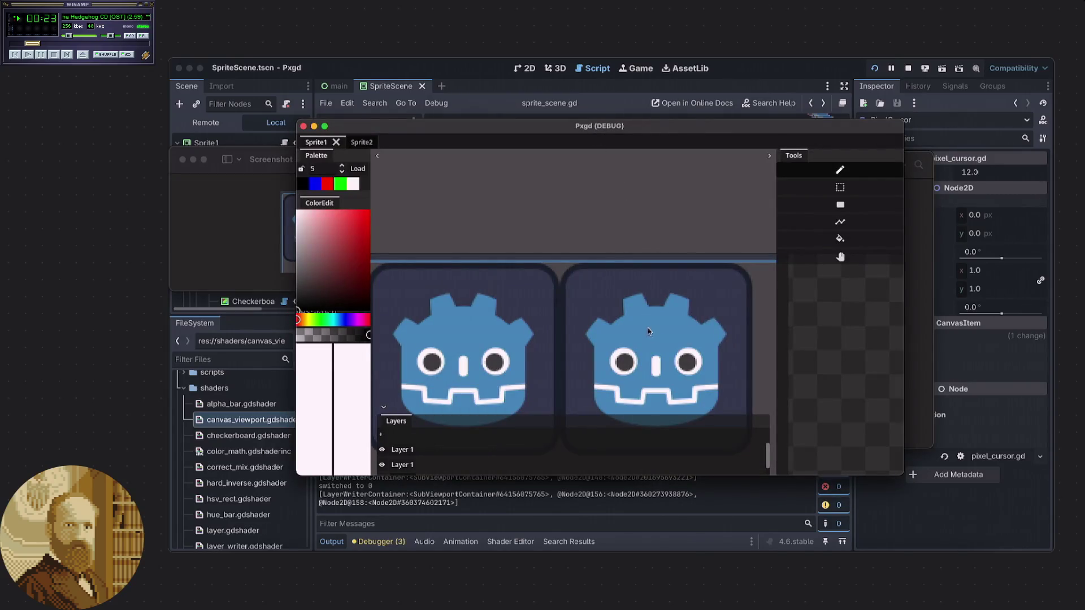
# - Zoom and pan the Pxgd canvas across the right Godot icon
pyautogui.scroll(3, 622, 297)
pyautogui.moveTo(624, 303); pyautogui.dragTo(645, 294)
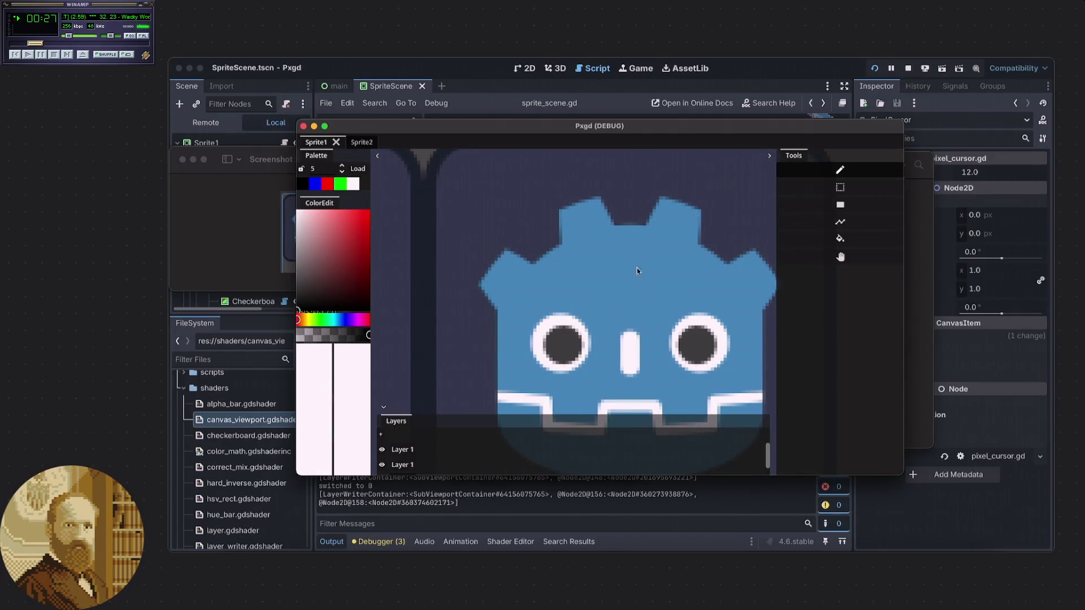
pyautogui.scroll(4, 634, 227)
pyautogui.scroll(5, 621, 226)
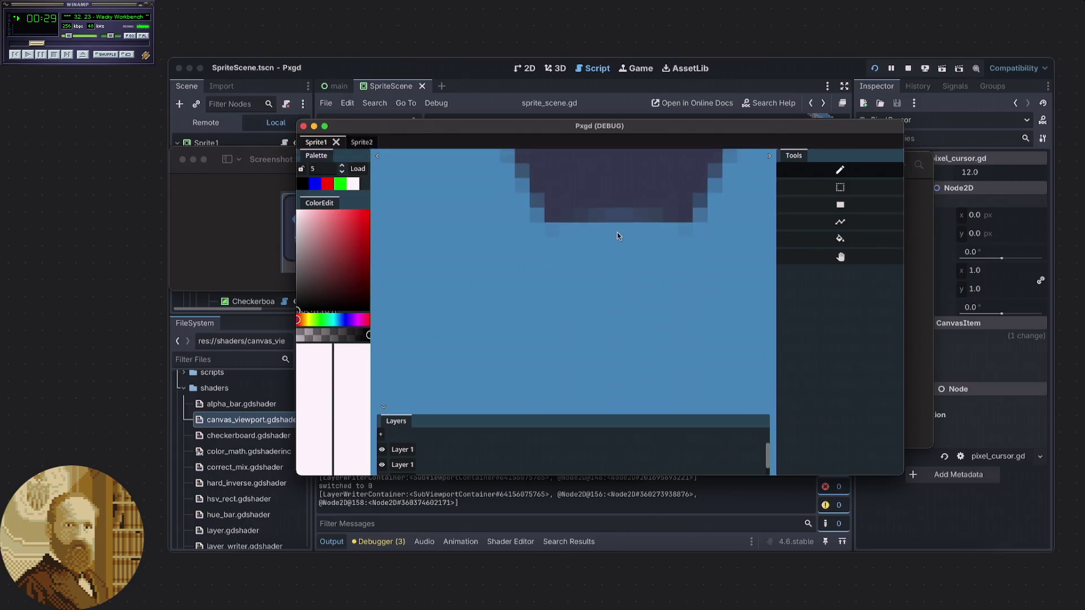
pyautogui.scroll(-2, 588, 283)
pyautogui.scroll(2, 635, 300)
pyautogui.scroll(-5, 609, 297)
pyautogui.scroll(-3, 611, 306)
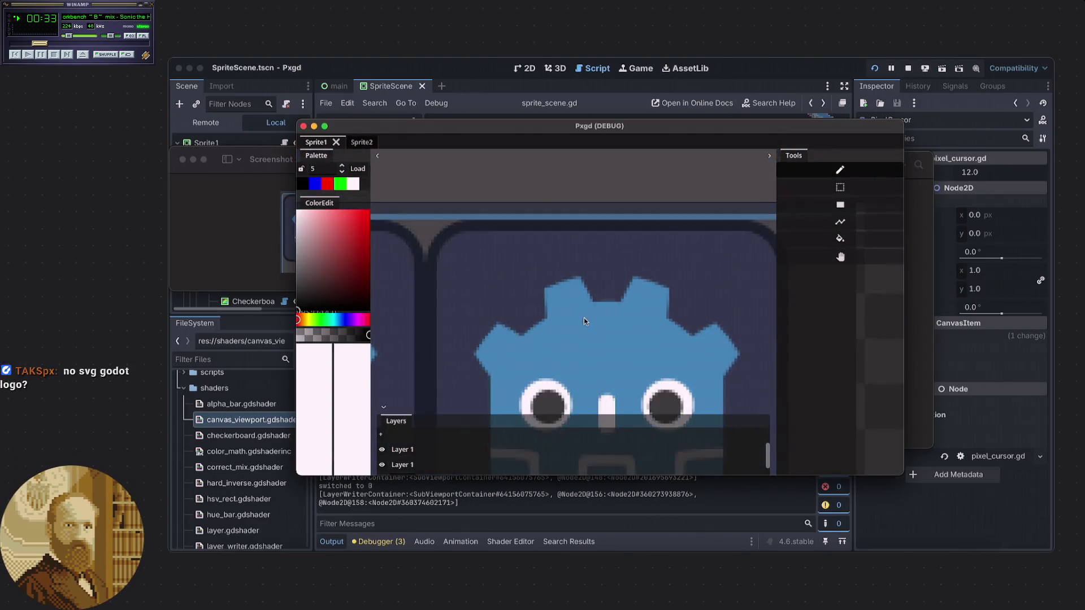
pyautogui.scroll(1, 700, 262)
pyautogui.scroll(-1, 700, 261)
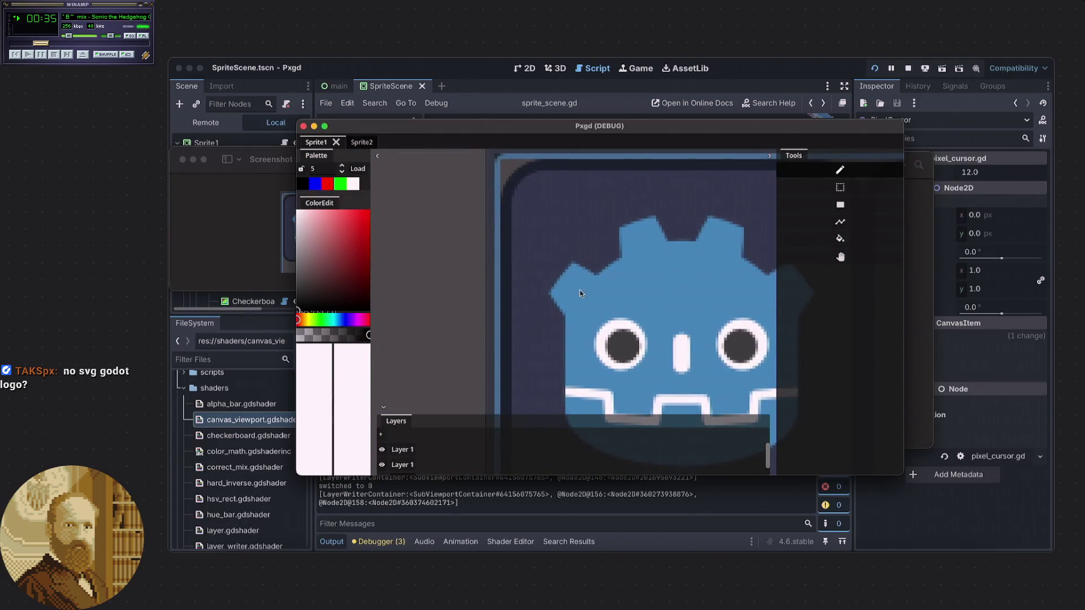
pyautogui.scroll(-3, 527, 198)
pyautogui.scroll(5, 418, 331)
pyautogui.scroll(3, 418, 330)
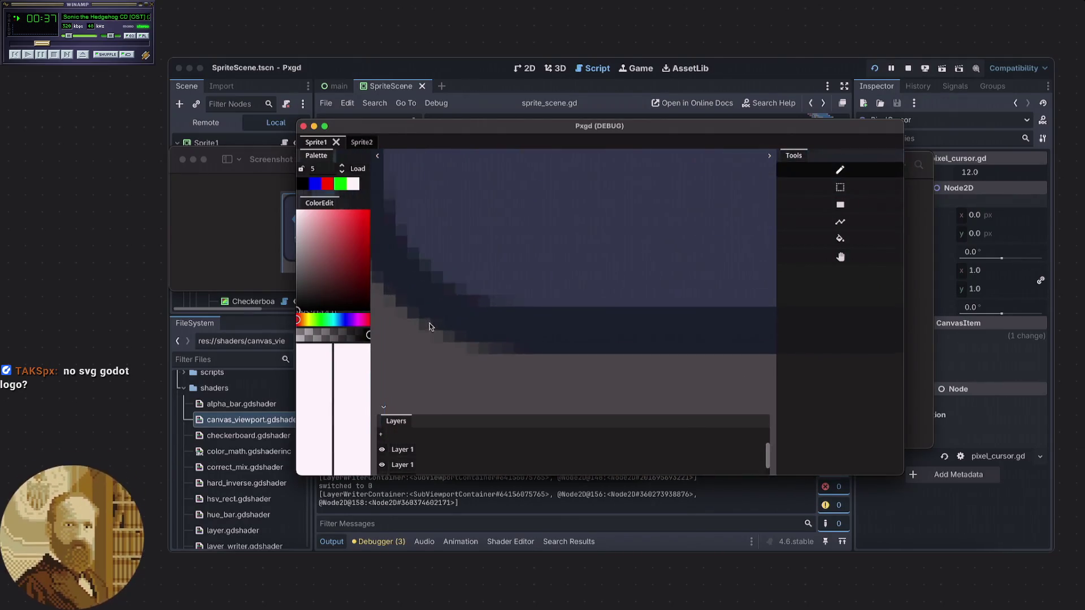
pyautogui.scroll(2, 544, 343)
pyautogui.scroll(1, 544, 343)
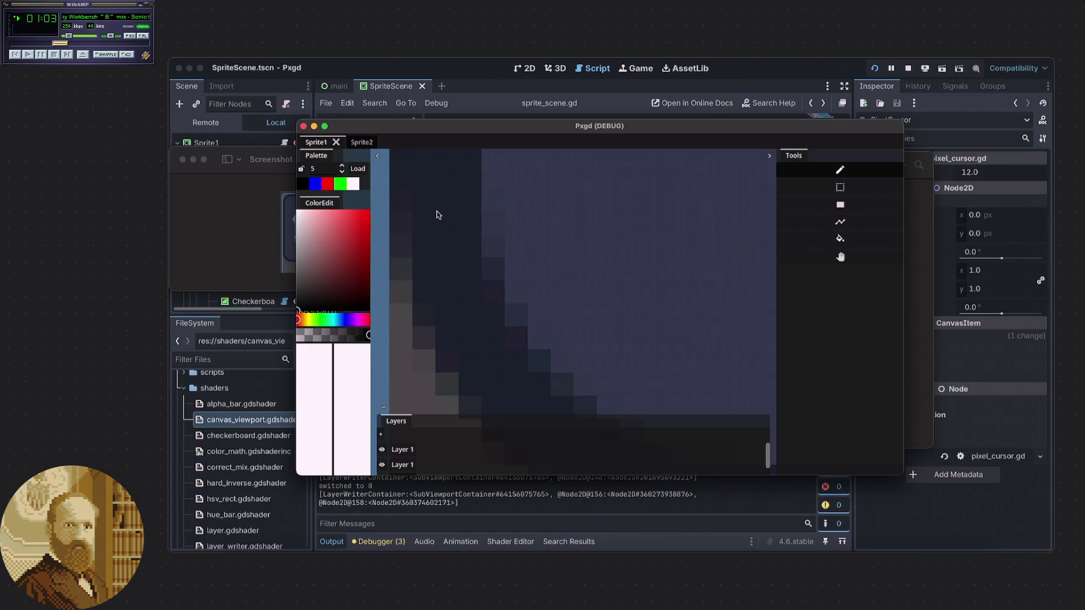
# - Zoom in on the icon's dark bottom-left border pixels, then bring the Preview viewers forward
pyautogui.scroll(-5, 473, 256)
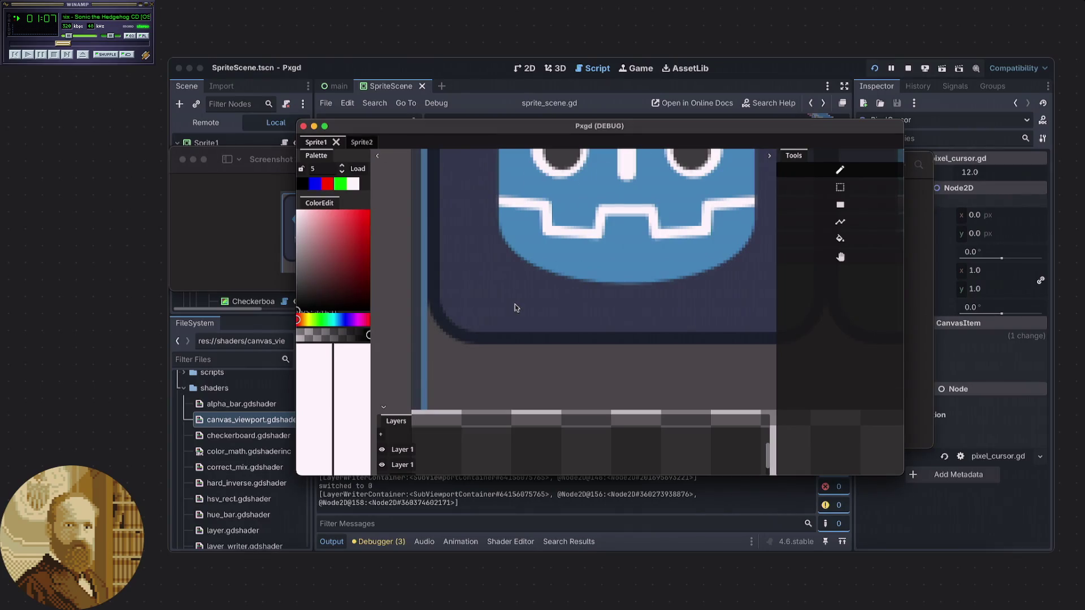
pyautogui.scroll(-3, 515, 305)
pyautogui.scroll(-3, 522, 307)
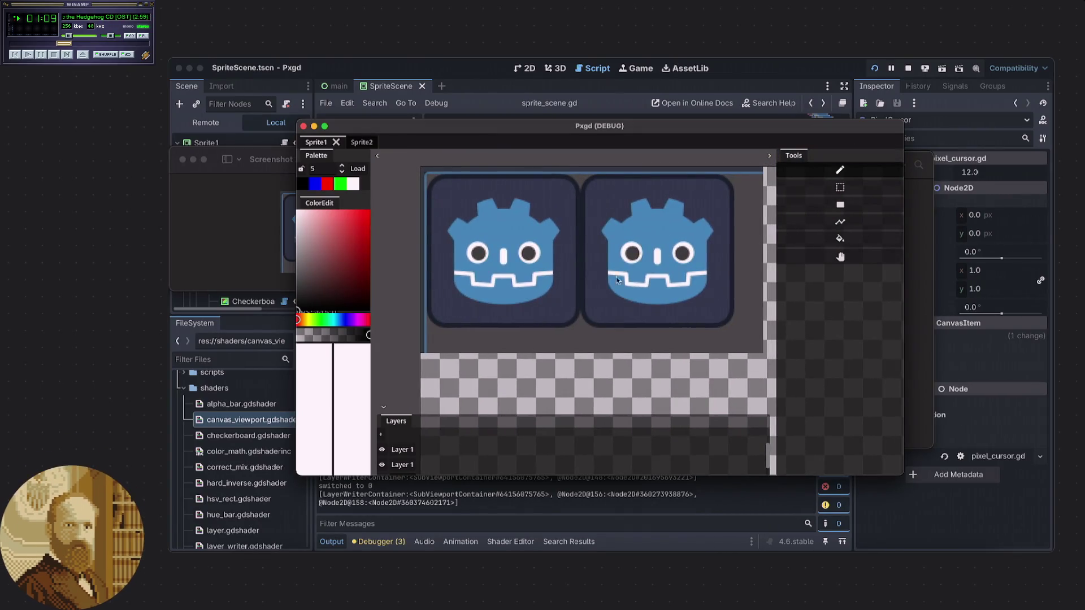
pyautogui.scroll(6, 611, 282)
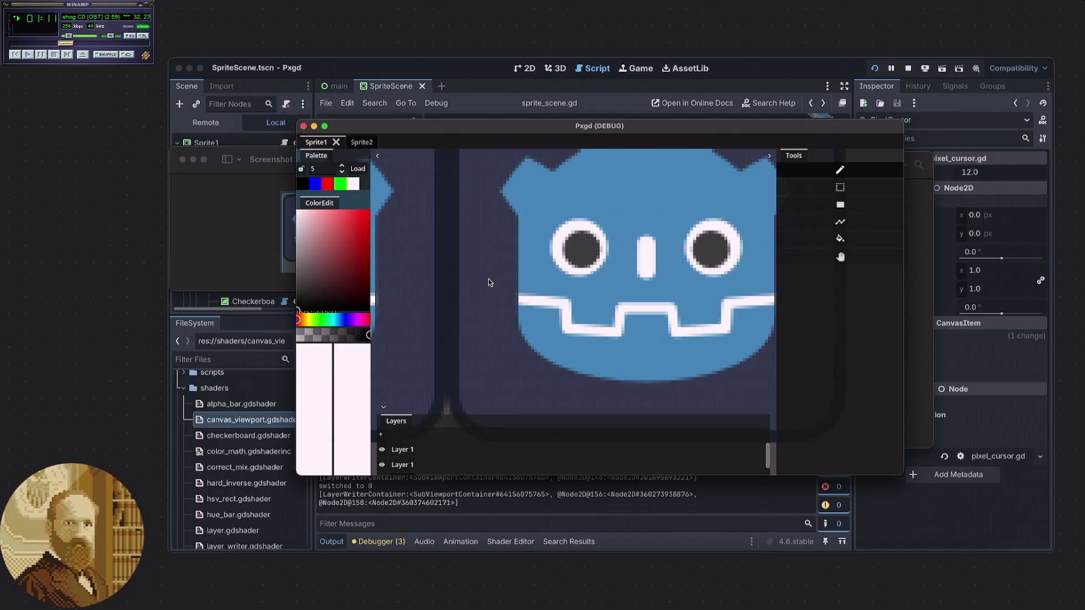
pyautogui.scroll(-2, 488, 279)
pyautogui.scroll(4, 684, 254)
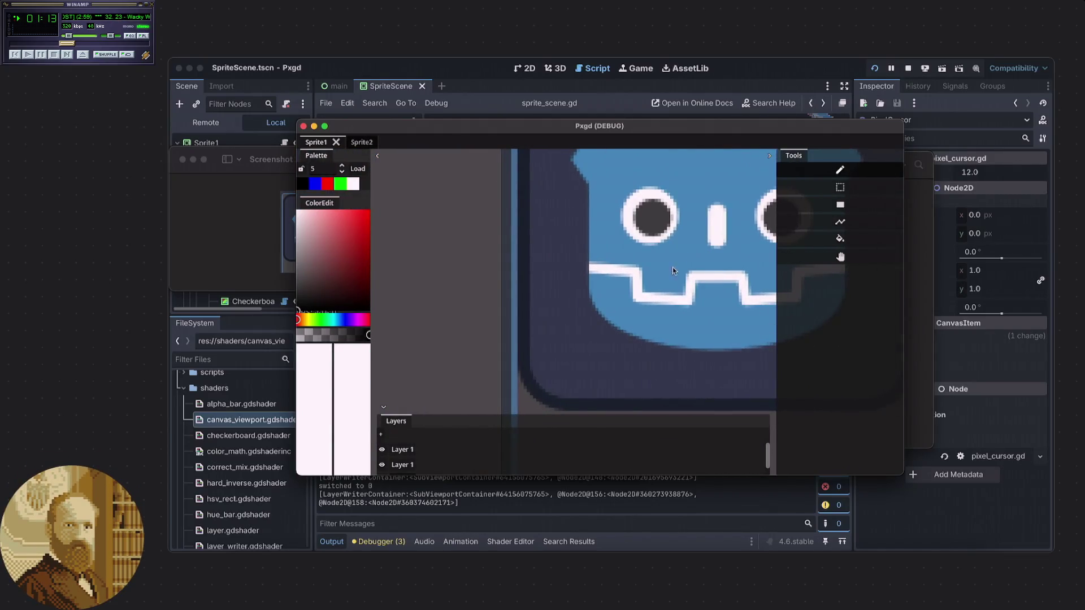
pyautogui.scroll(5, 554, 237)
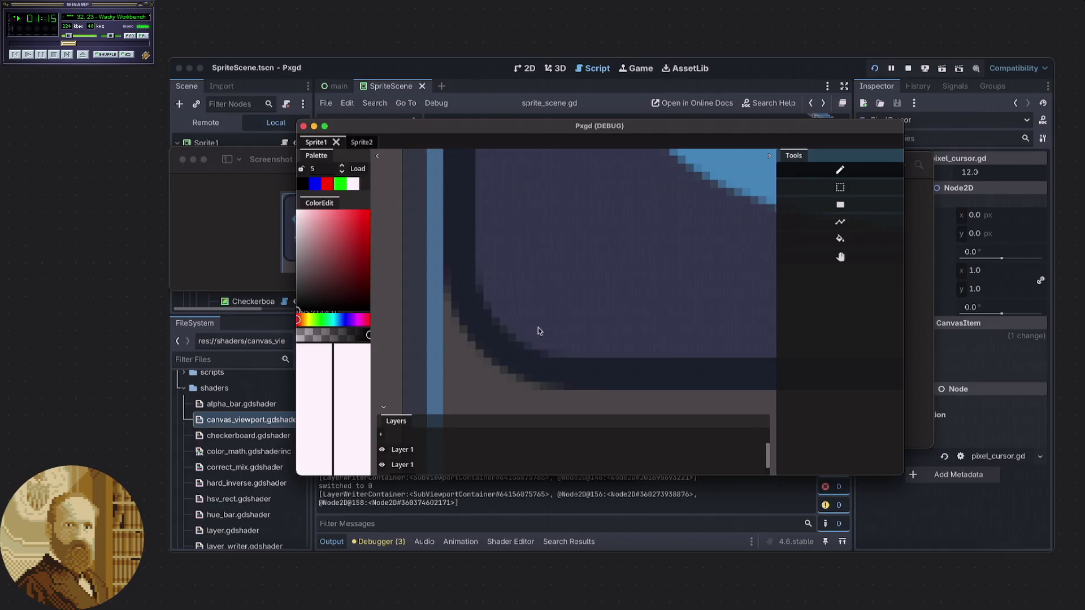
pyautogui.scroll(6, 527, 331)
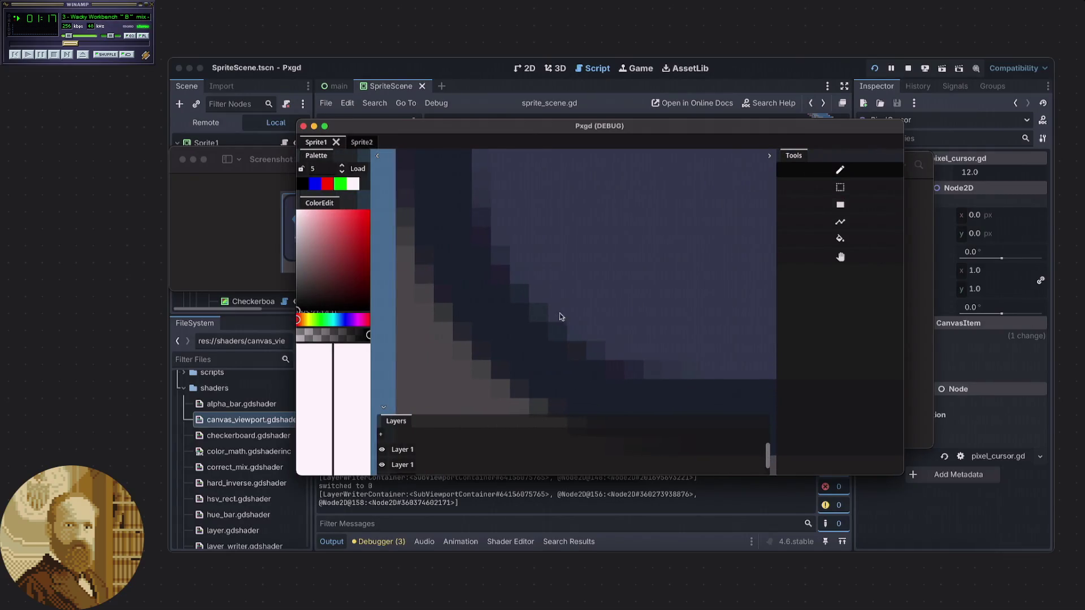
pyautogui.hscroll(-1, 466, 276)
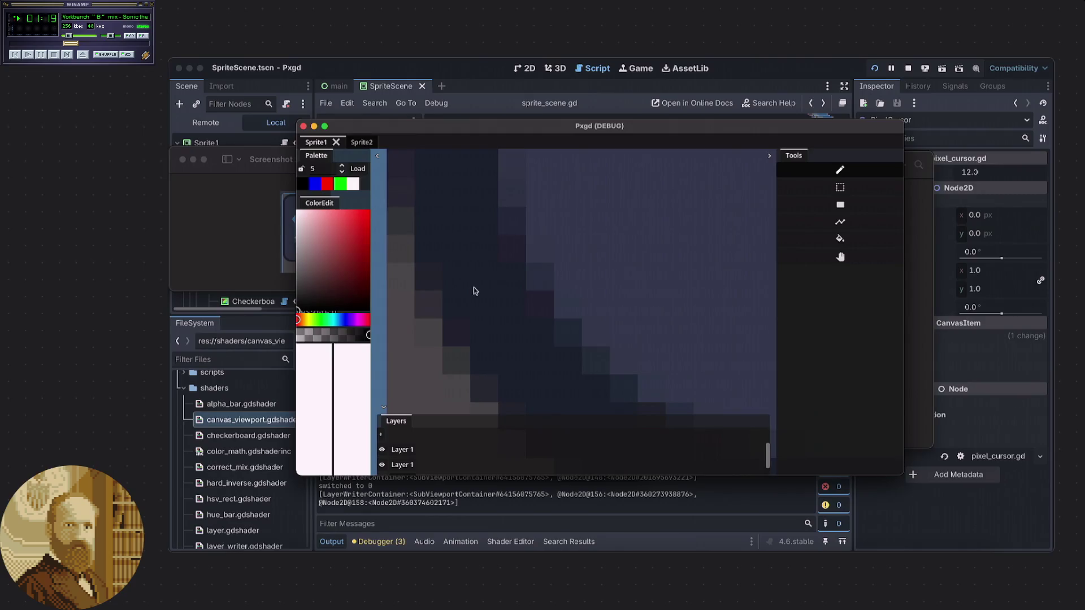
pyautogui.hscroll(-1, 490, 271)
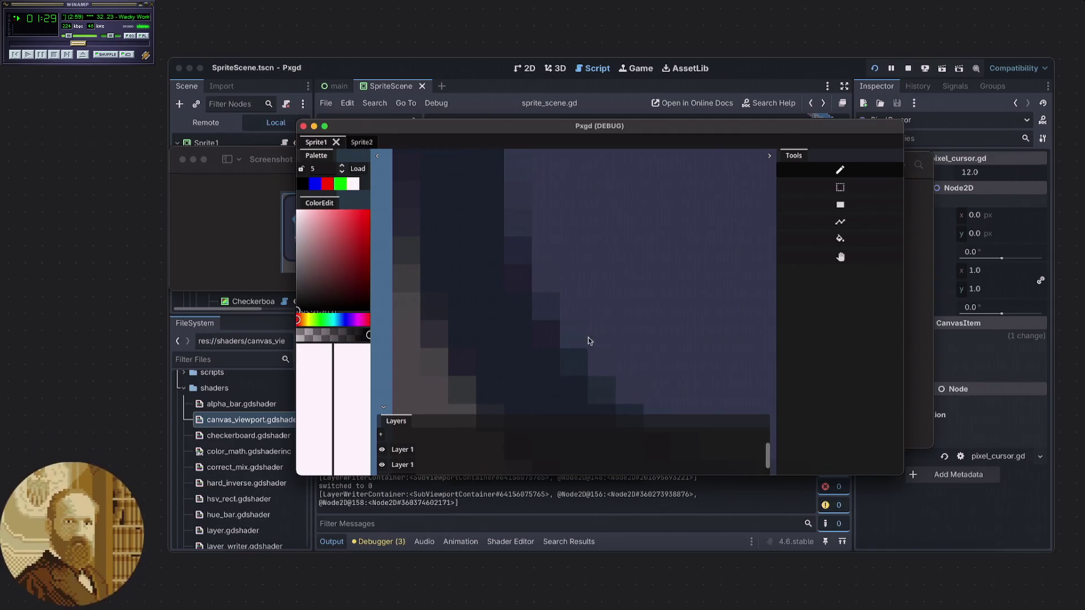
pyautogui.press('super+Tab')
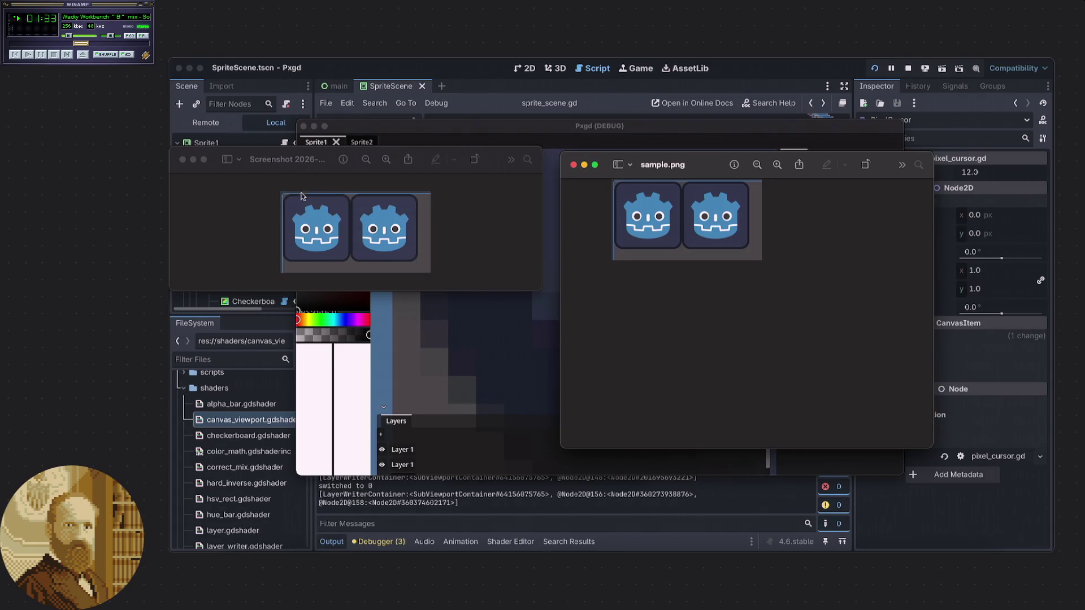
# - Magnify the screenshot in Preview to maximum zoom on the icon's dark edge pixels
pyautogui.click(291, 229)
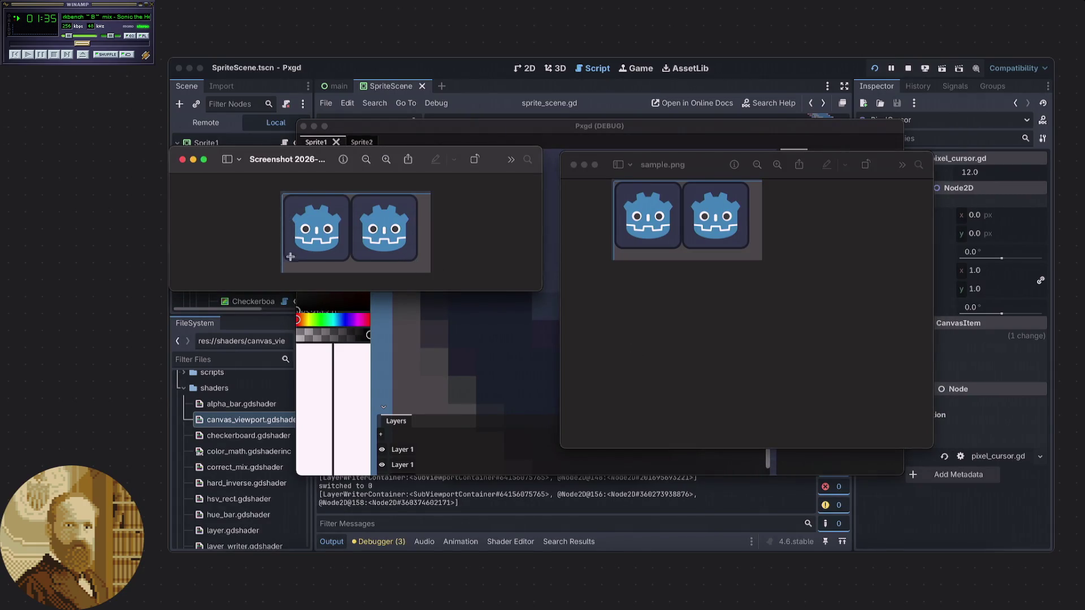
pyautogui.click(385, 159)
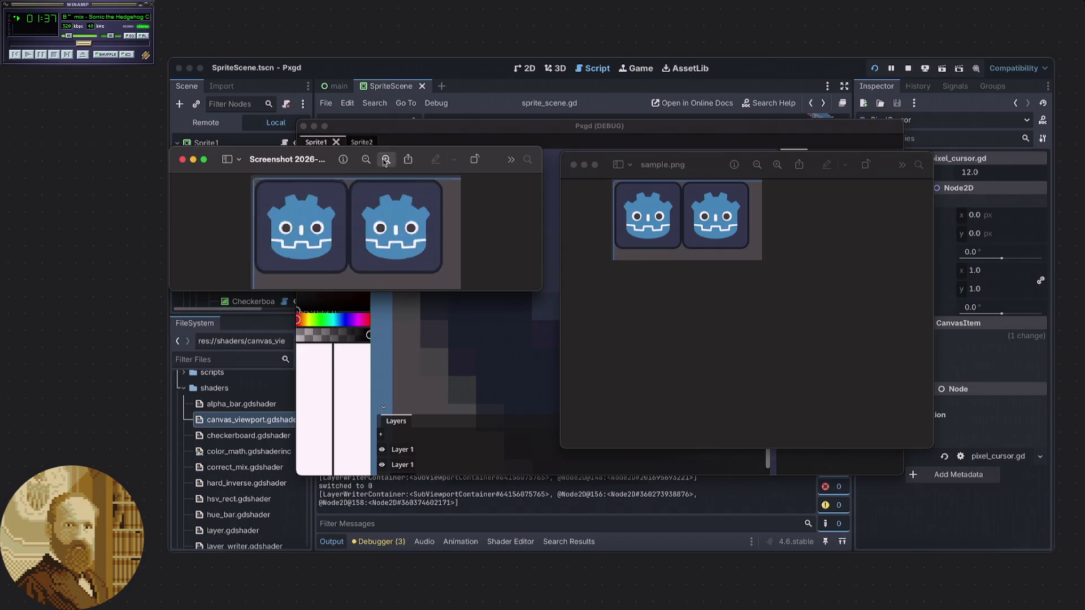
pyautogui.click(386, 159)
pyautogui.click(386, 160)
pyautogui.hscroll(-5, 294, 247)
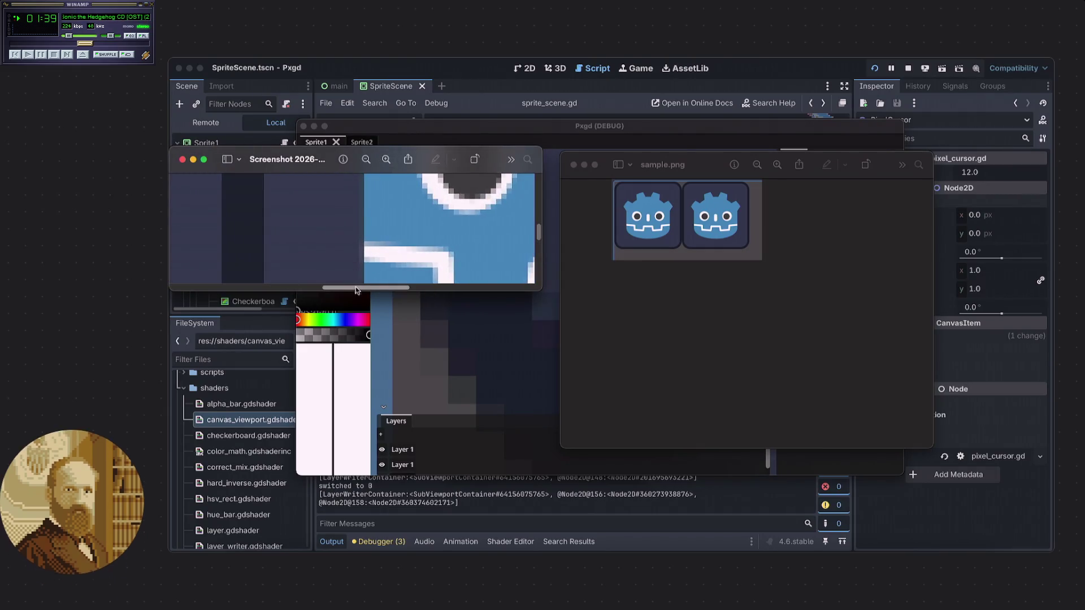
pyautogui.scroll(-2, 342, 241)
pyautogui.scroll(-5, 342, 241)
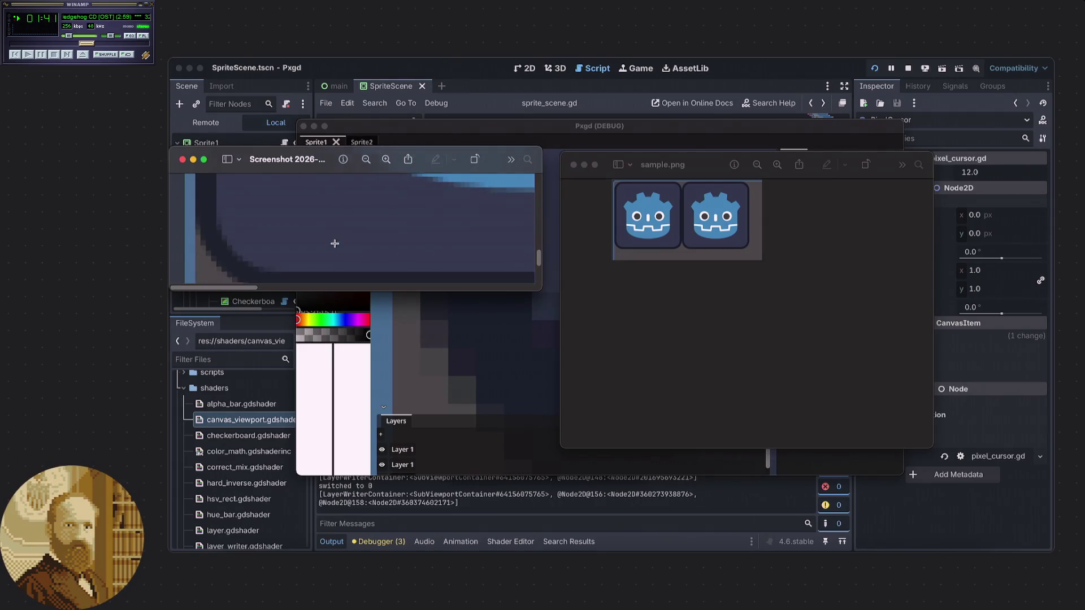
pyautogui.click(386, 160)
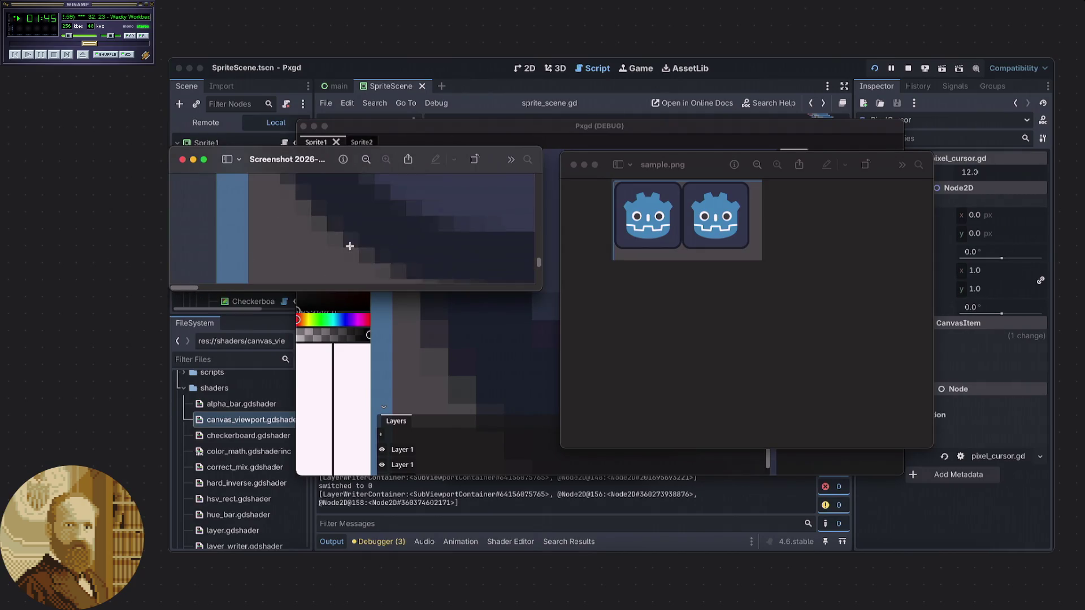
pyautogui.scroll(5, 349, 247)
pyautogui.scroll(2, 350, 247)
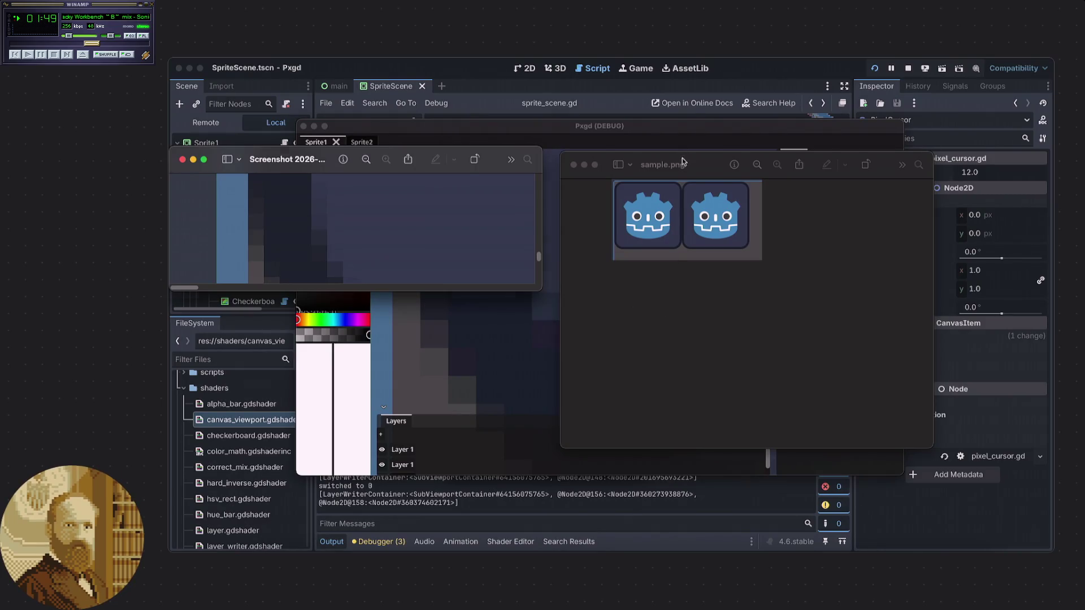
# - Move sample.png aside and place a taller screenshot viewer beside the Pxgd canvas
pyautogui.moveTo(680, 161); pyautogui.dragTo(820, 191)
pyautogui.moveTo(324, 155); pyautogui.dragTo(760, 161)
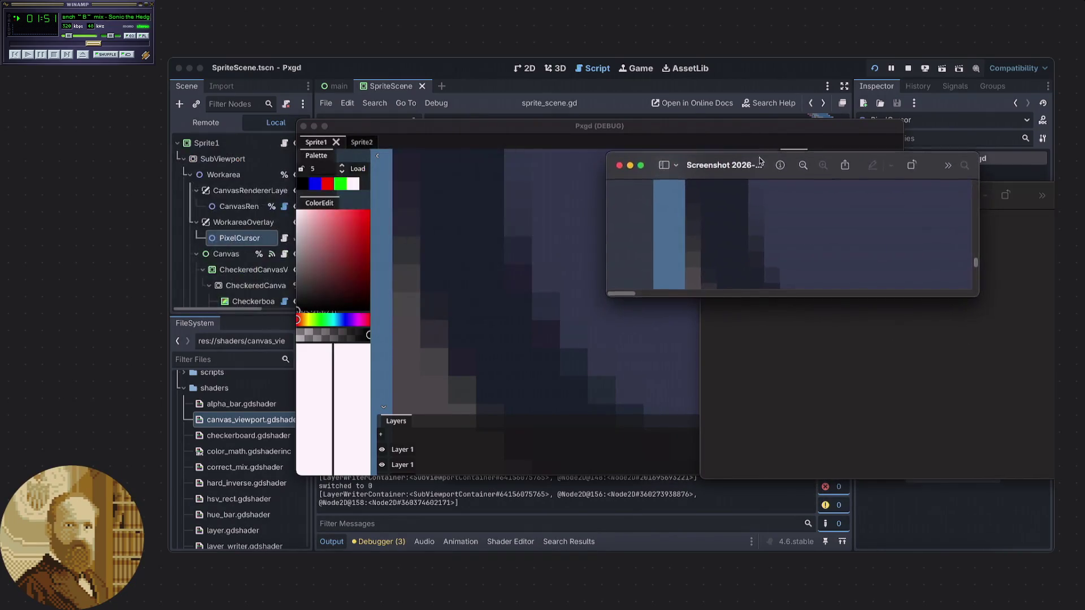
pyautogui.moveTo(741, 303); pyautogui.dragTo(743, 366)
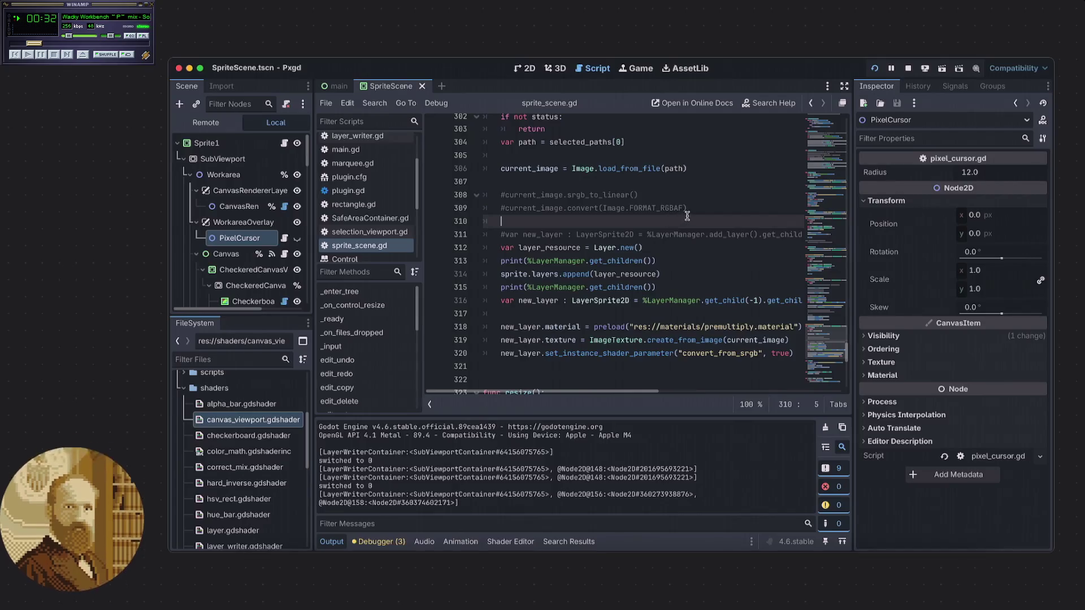
# - Restart the Pxgd debug build from Godot to get a fresh, empty canvas
pyautogui.click(885, 73)
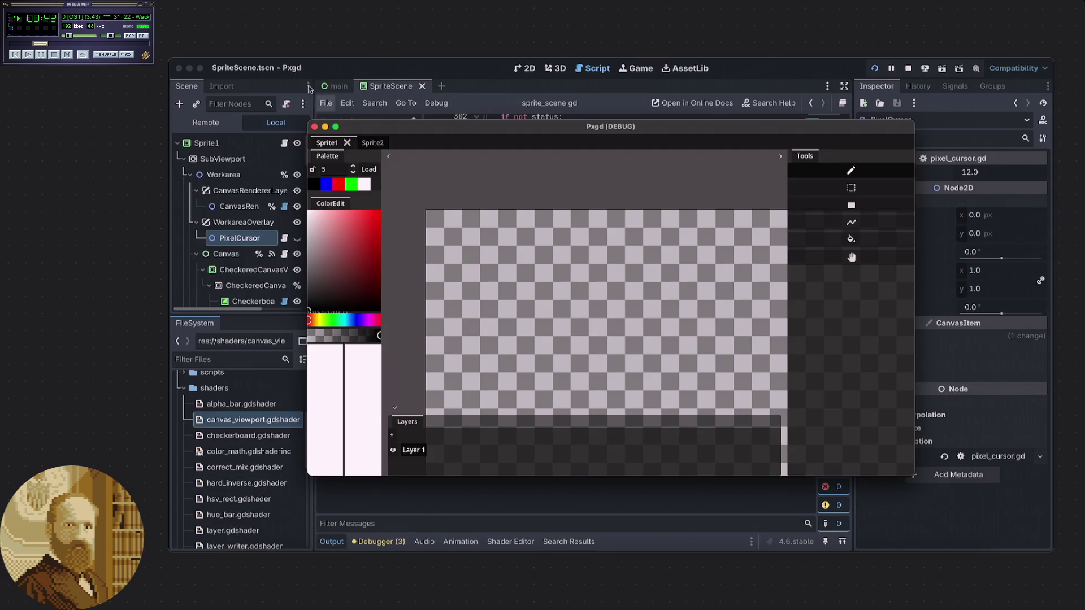
# - Import the Desktop screenshot taken at 10.16.37 PM onto the Pxgd canvas
pyautogui.click(242, 55)
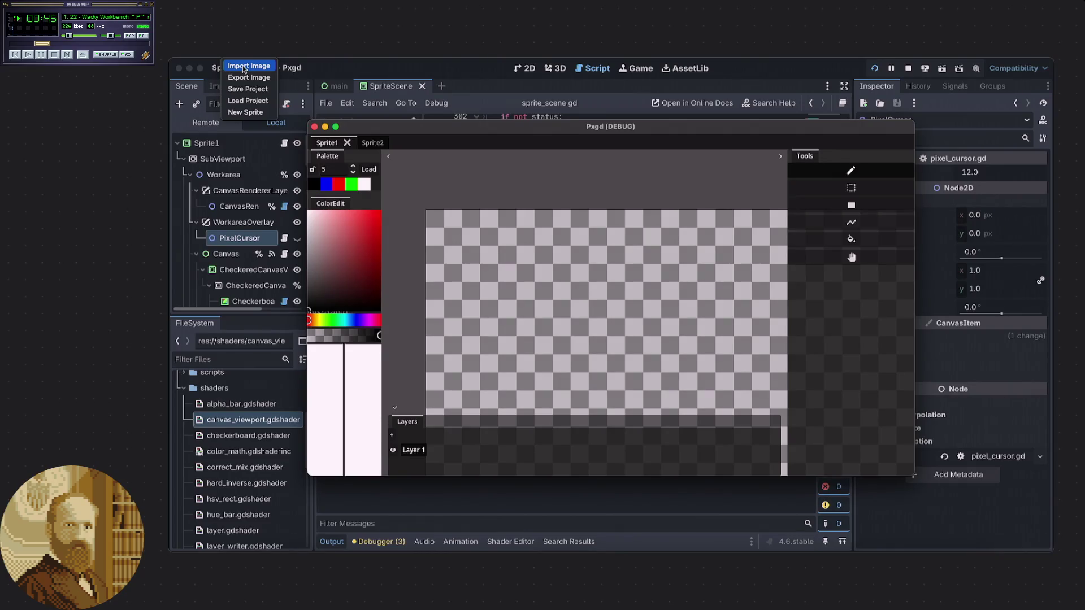
pyautogui.click(433, 218)
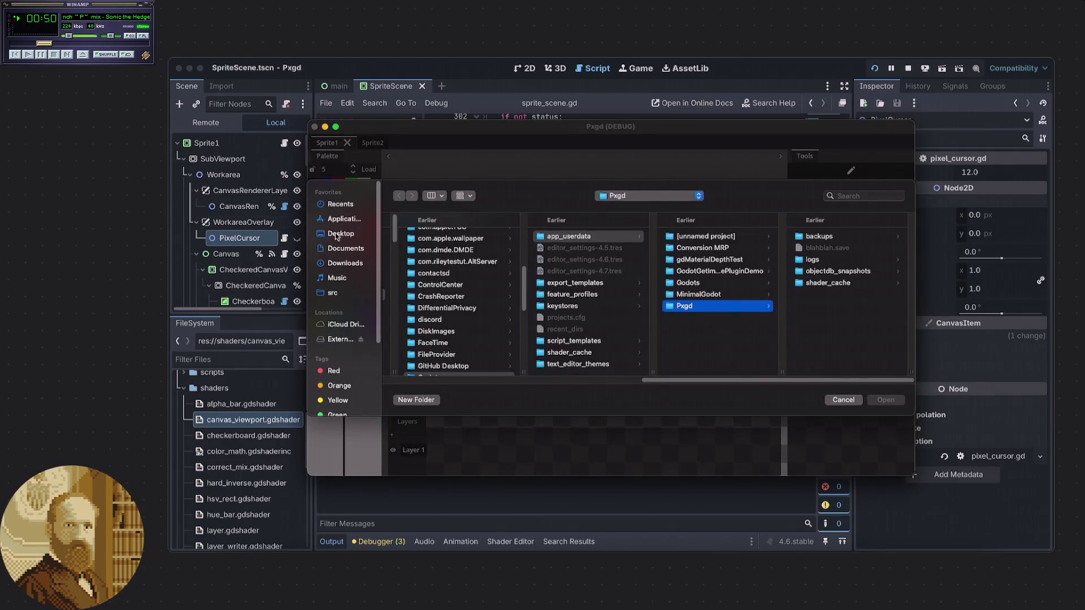
pyautogui.click(335, 232)
pyautogui.scroll(-3, 442, 350)
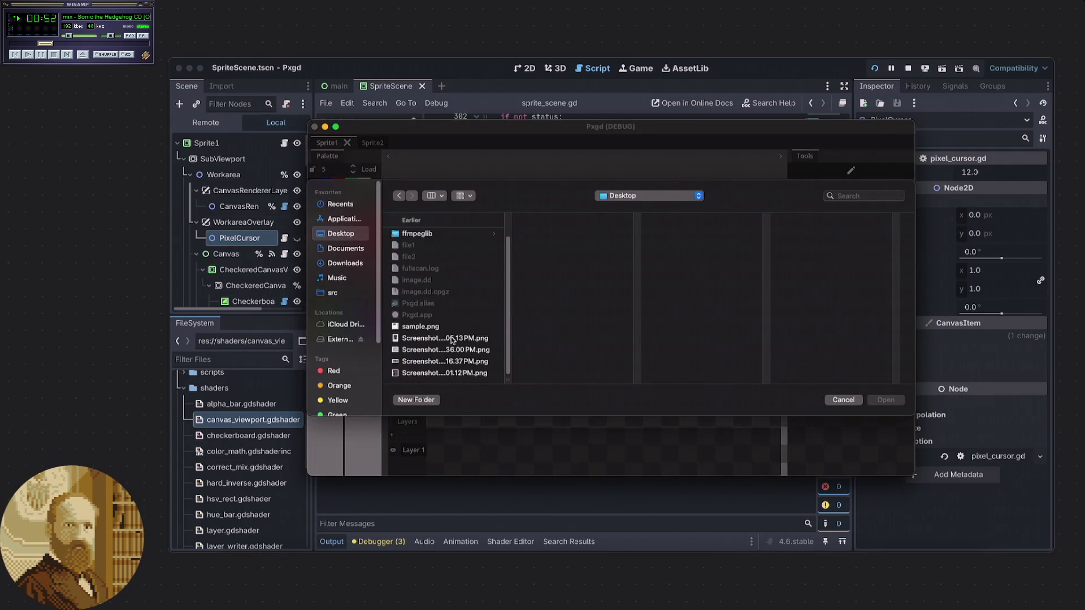
pyautogui.click(452, 339)
pyautogui.click(447, 349)
pyautogui.click(442, 363)
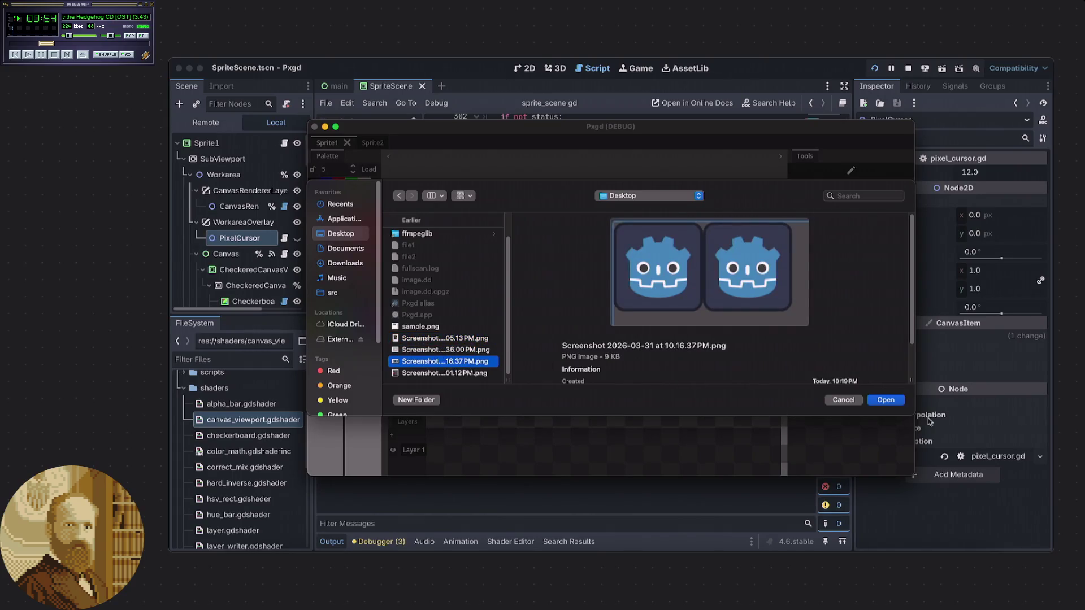
pyautogui.click(891, 401)
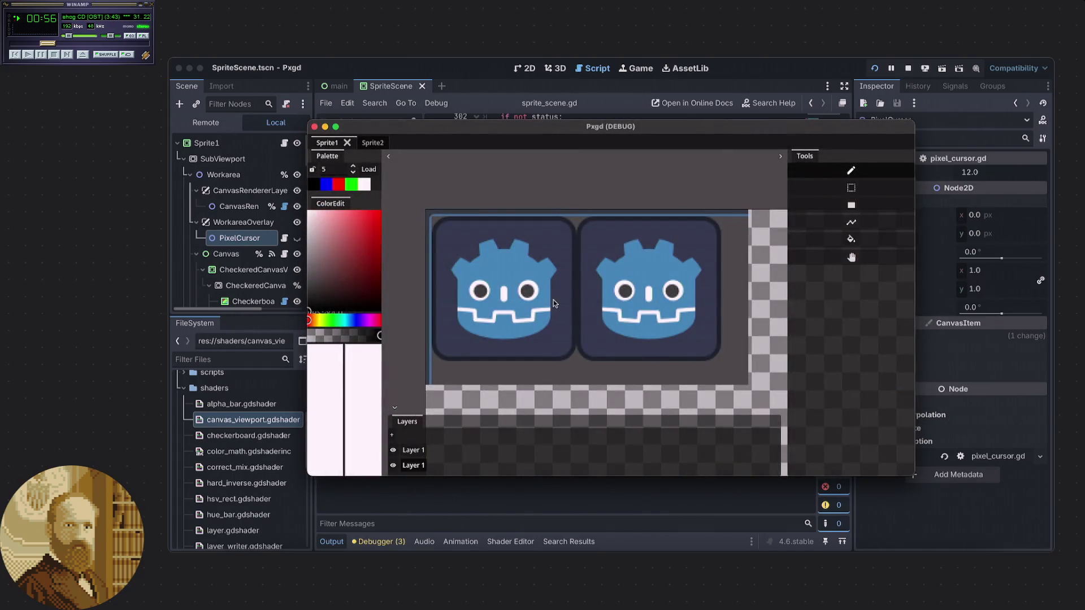
# - Zoom the canvas, compare it against the screenshot preview, then return to sprite_scene.gd
pyautogui.scroll(2, 473, 314)
pyautogui.scroll(5, 428, 354)
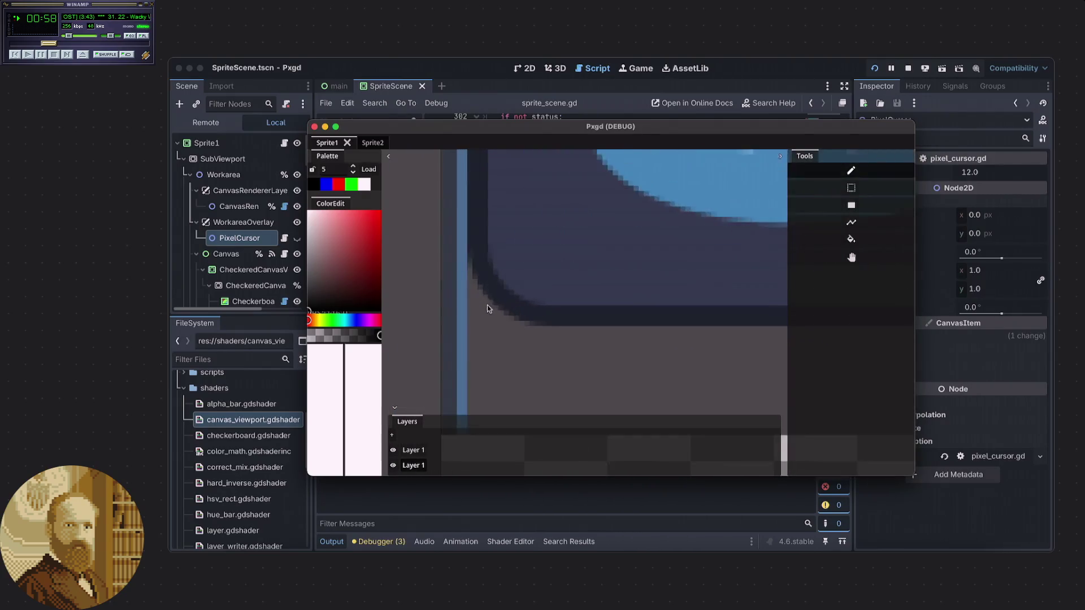
pyautogui.scroll(4, 515, 216)
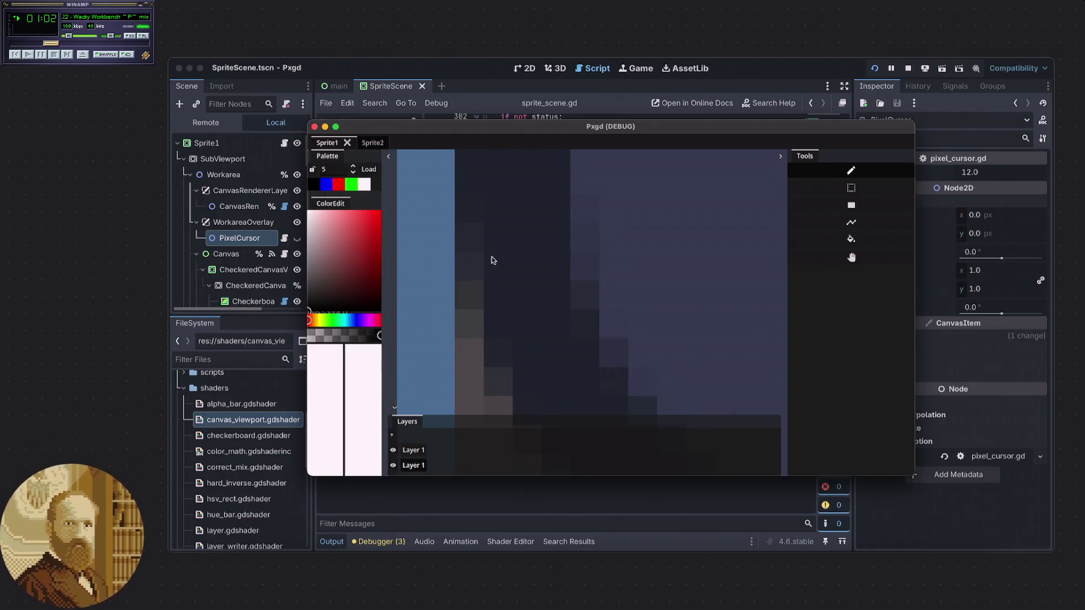
pyautogui.scroll(-2, 497, 263)
pyautogui.scroll(1, 497, 263)
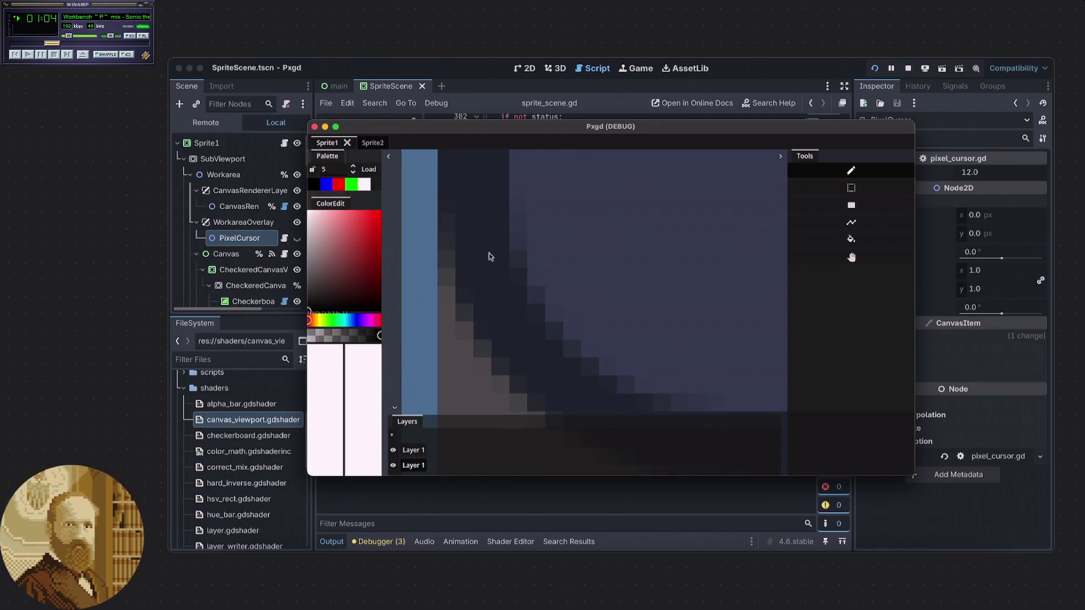
pyautogui.scroll(1, 484, 293)
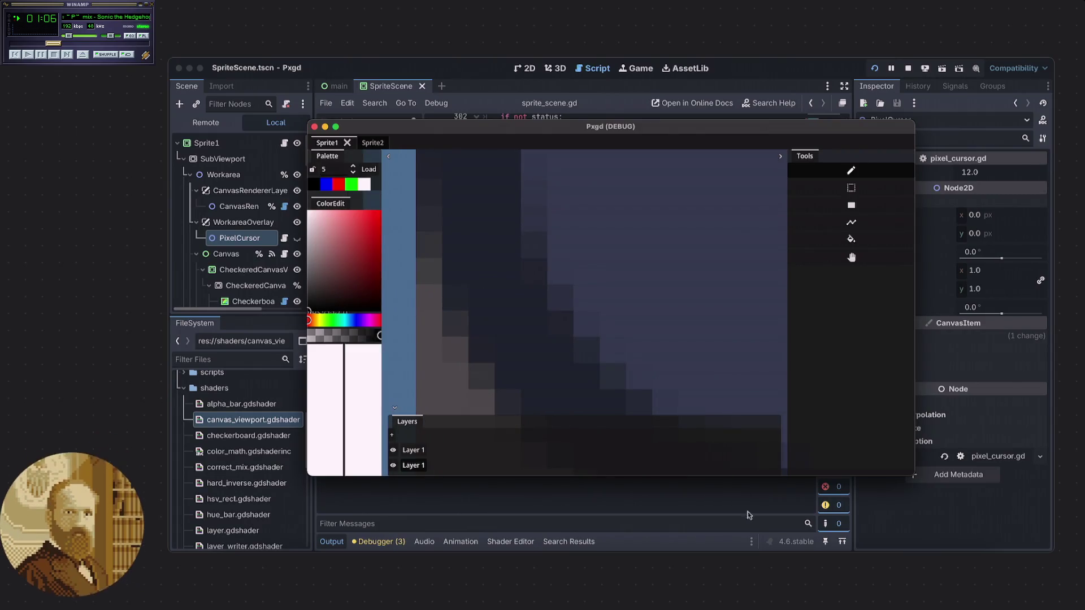
pyautogui.click(710, 571)
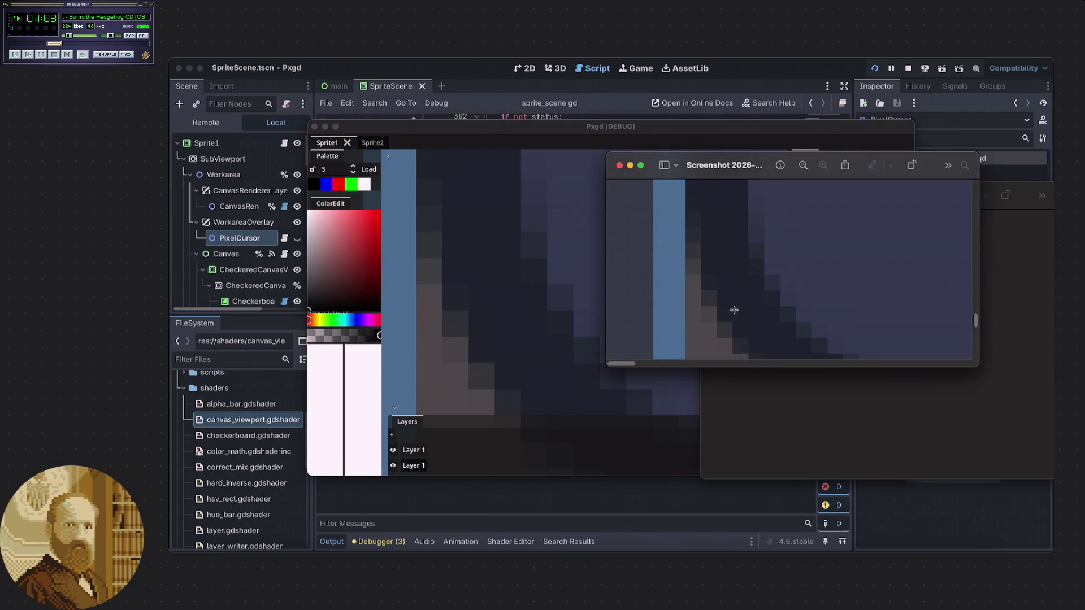
pyautogui.click(595, 439)
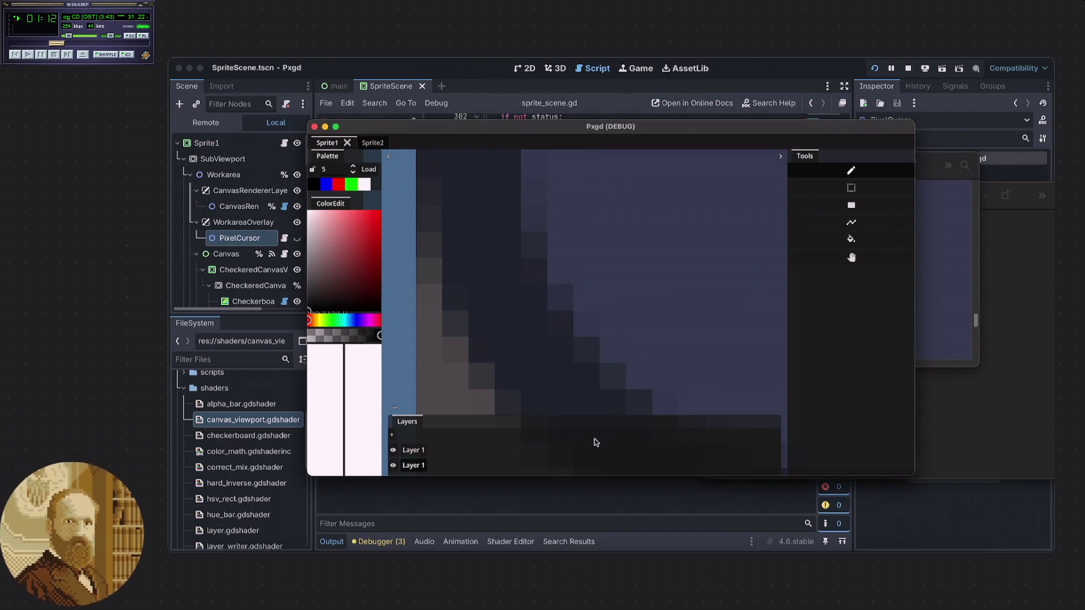
pyautogui.click(567, 503)
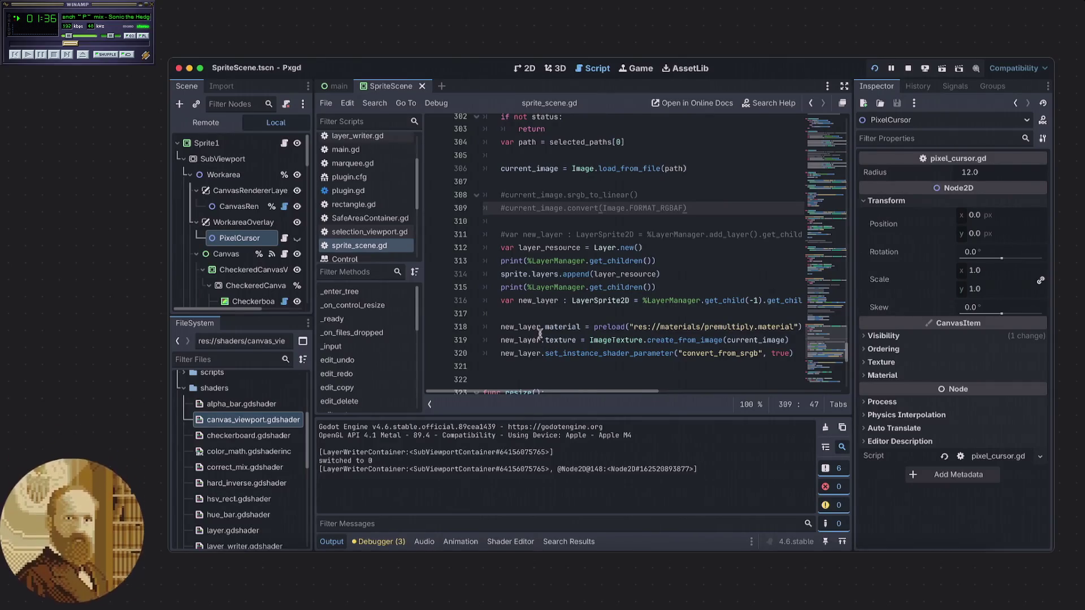
pyautogui.moveTo(549, 330)
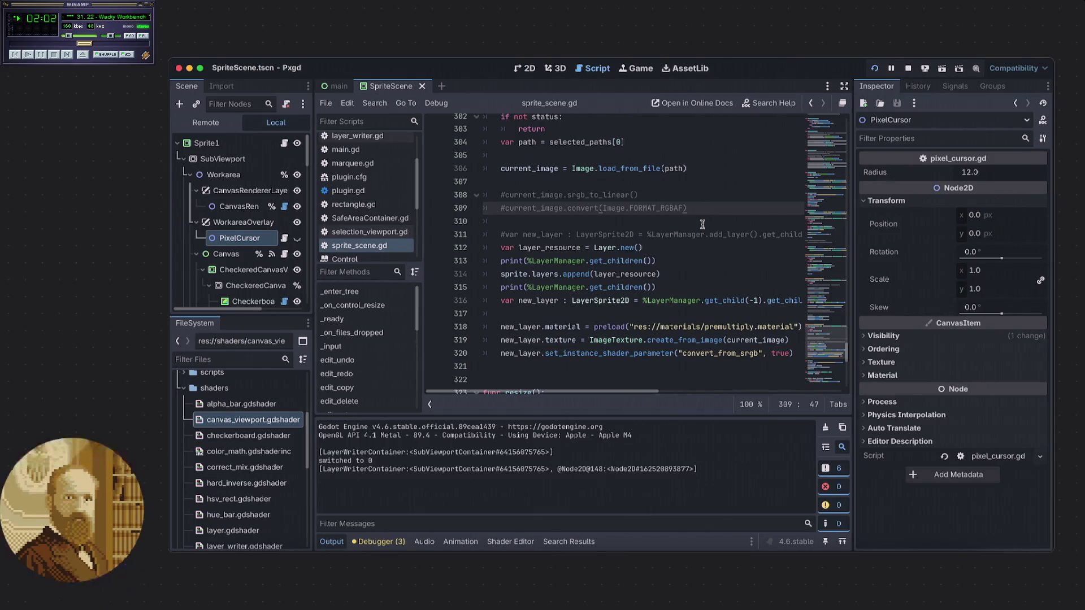
pyautogui.moveTo(643, 196); pyautogui.dragTo(563, 196)
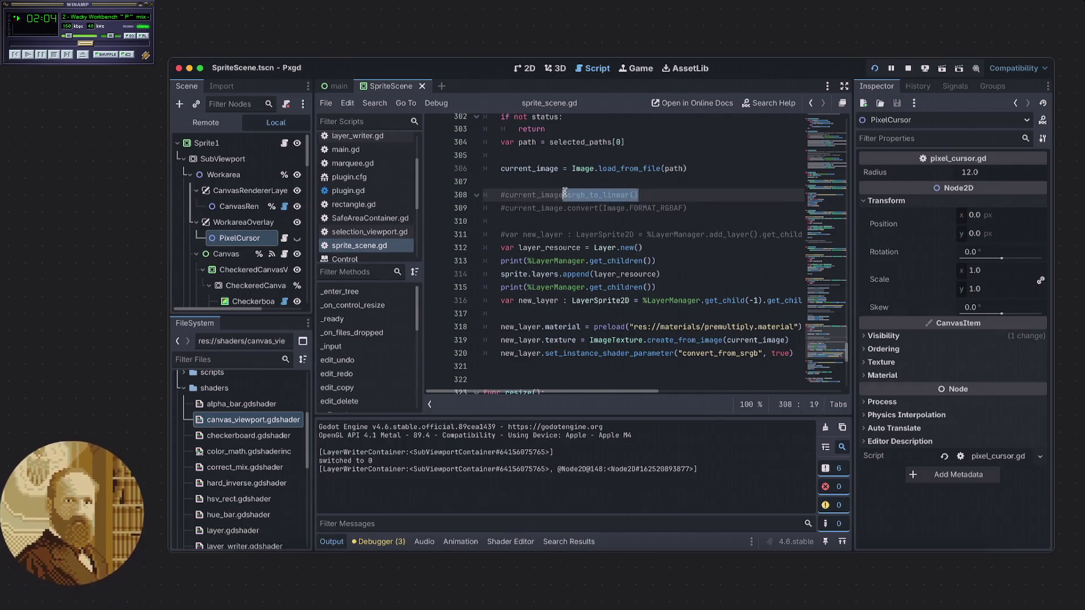
pyautogui.click(673, 198)
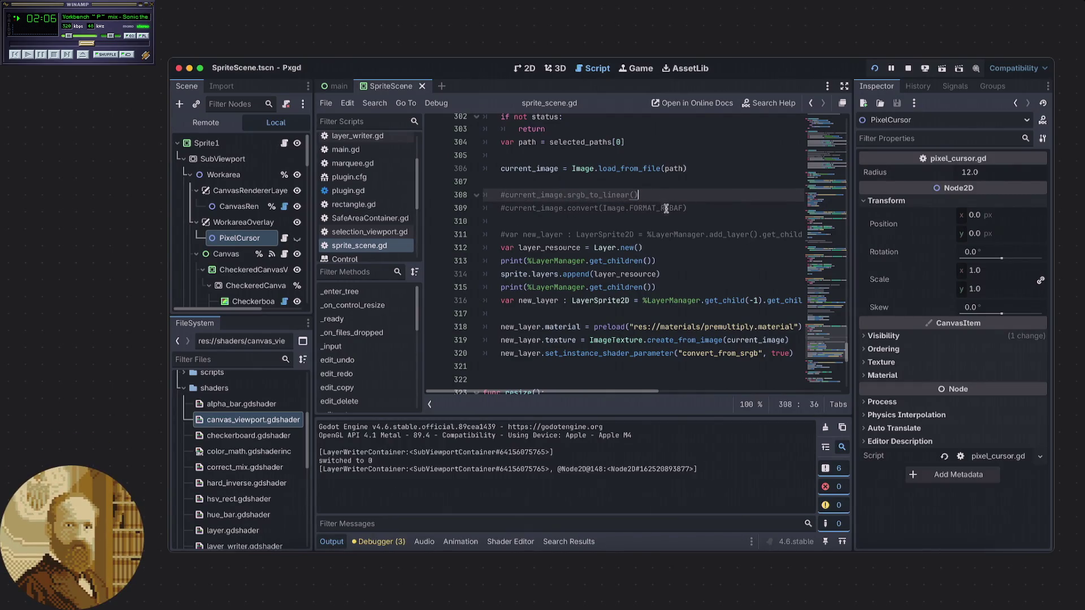
pyautogui.click(690, 209)
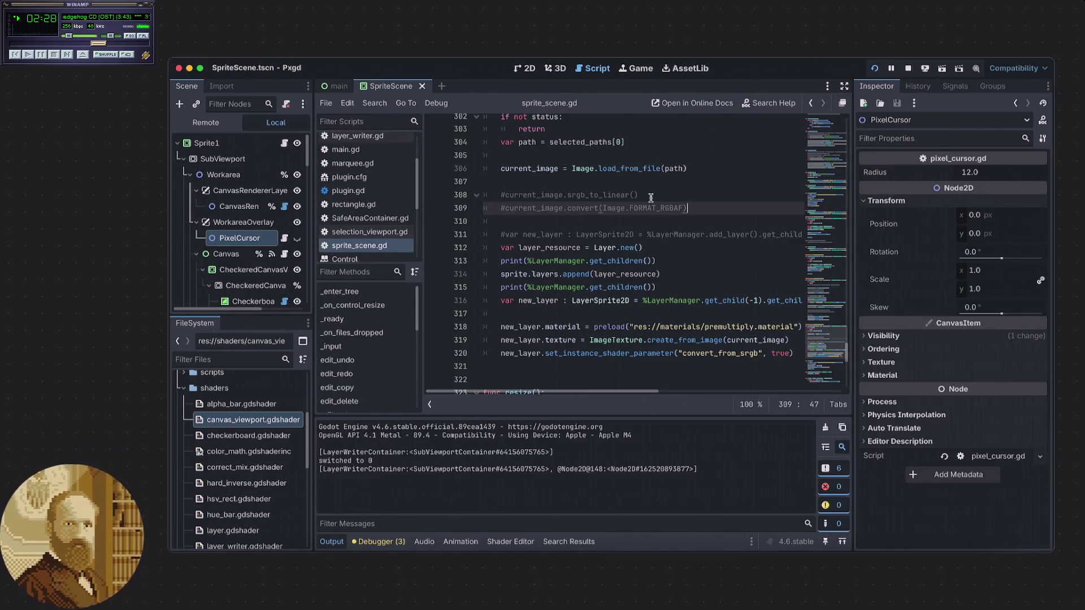
pyautogui.click(646, 195)
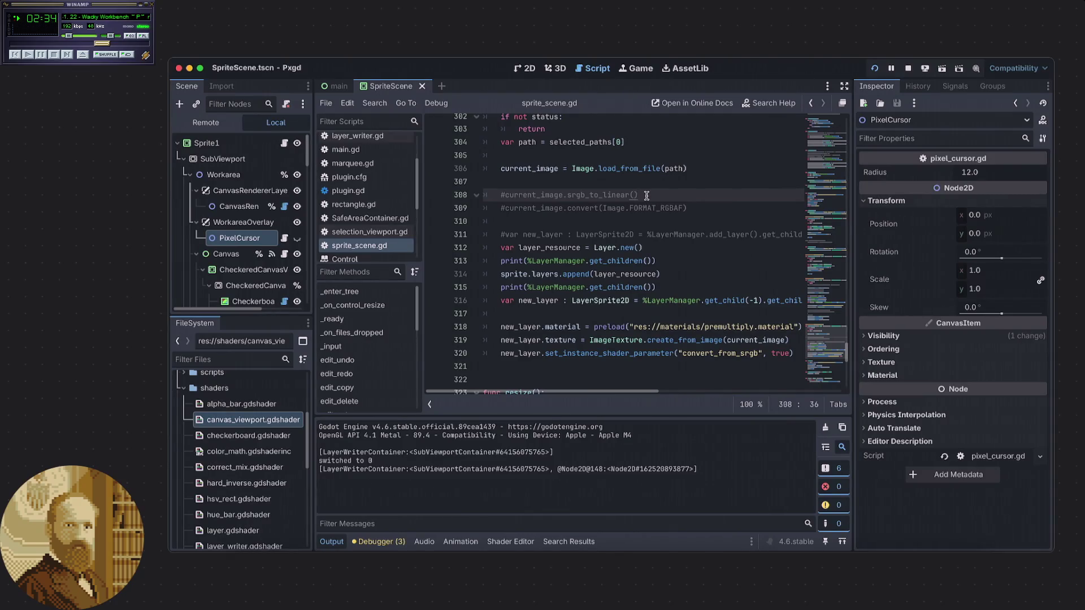
pyautogui.moveTo(687, 209); pyautogui.dragTo(600, 209)
pyautogui.click(726, 207)
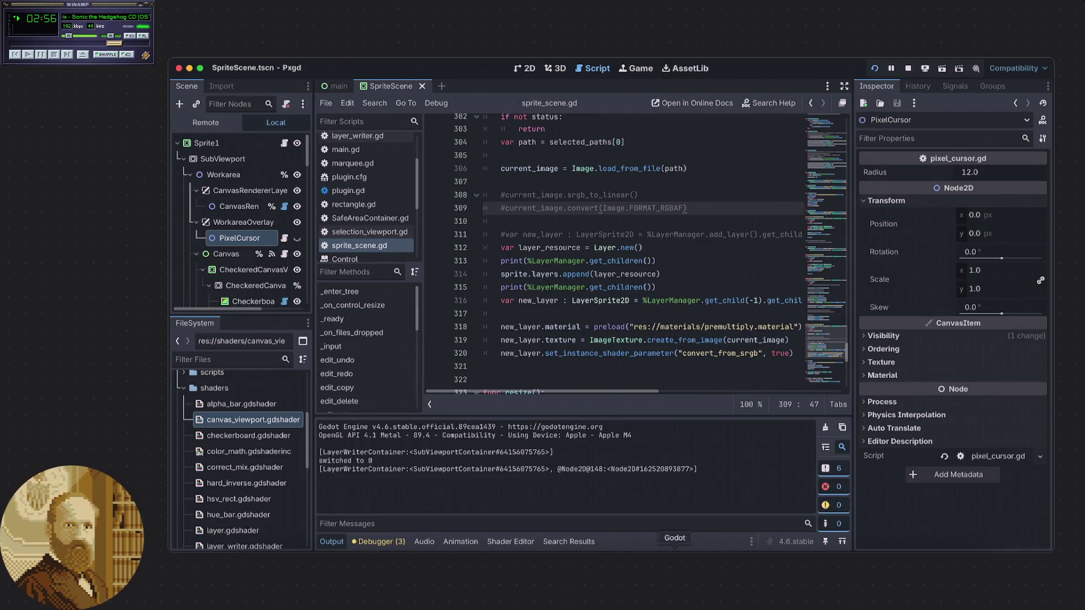
# - Zoom out the Pxgd canvas and save it to the Desktop as sample.png, replacing the old file
pyautogui.click(675, 554)
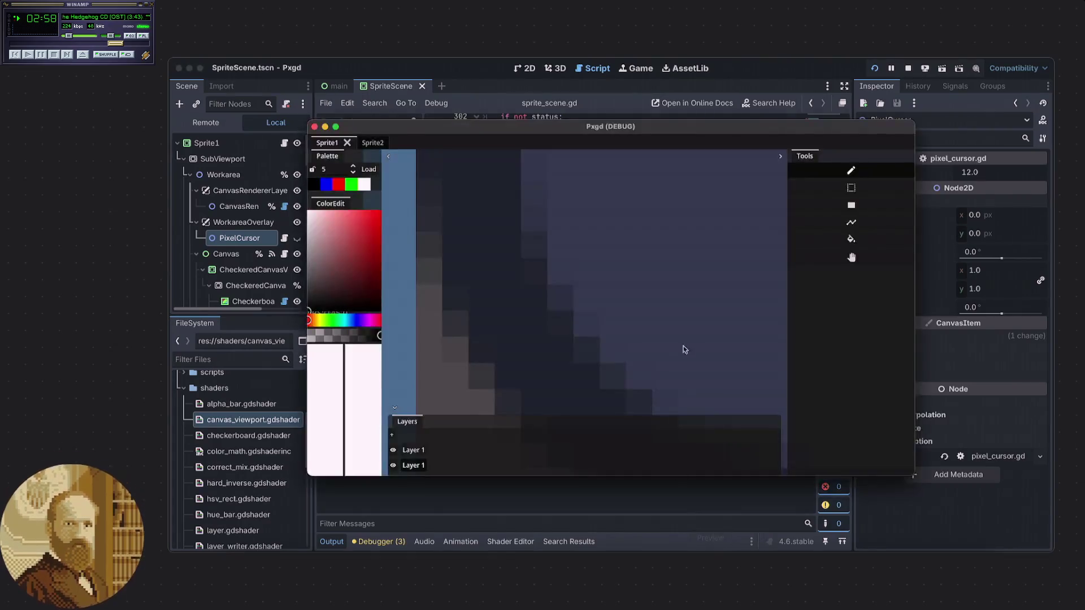
pyautogui.scroll(-5, 501, 350)
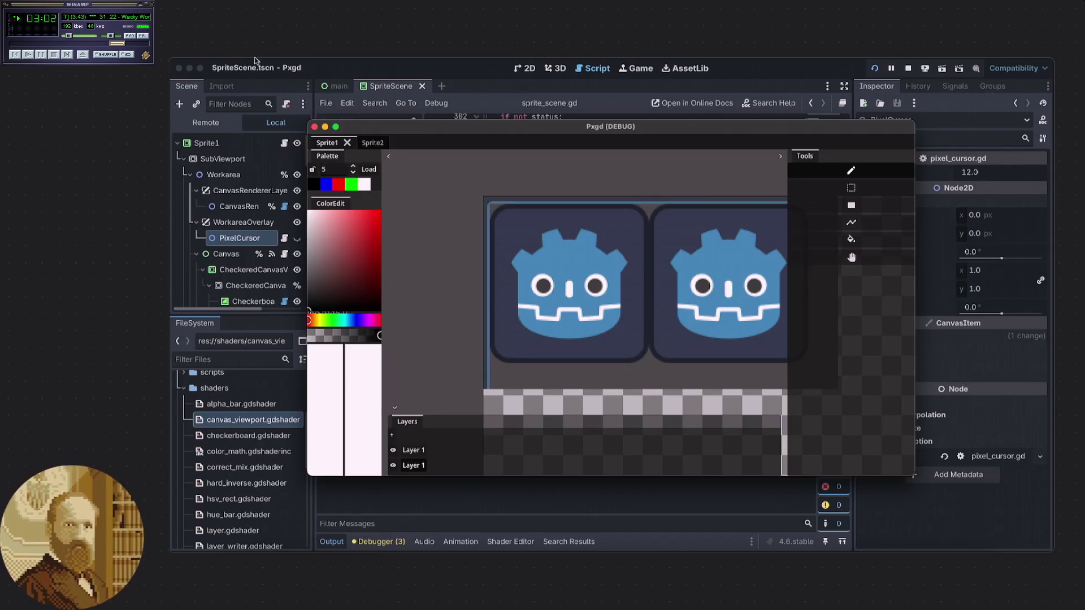
pyautogui.rightClick(224, 61)
pyautogui.click(241, 88)
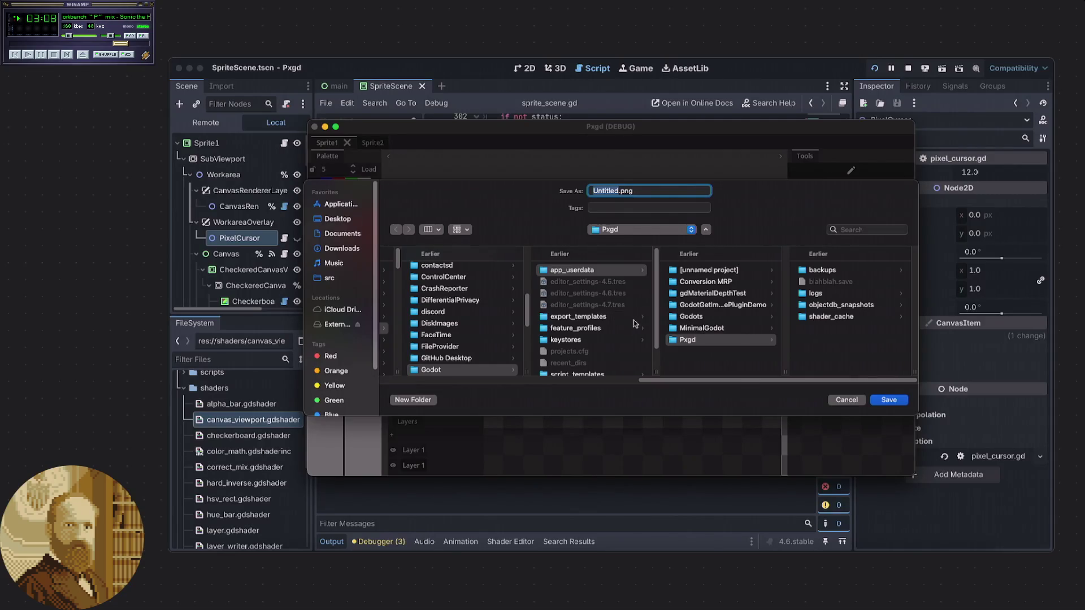
pyautogui.click(332, 222)
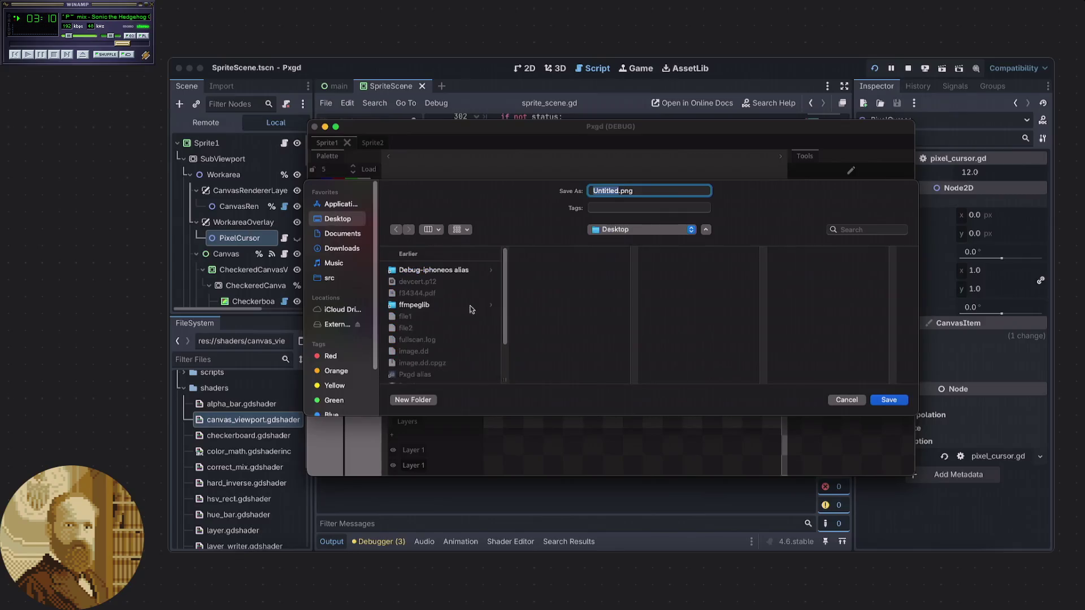
pyautogui.click(432, 327)
pyautogui.click(889, 400)
pyautogui.click(627, 345)
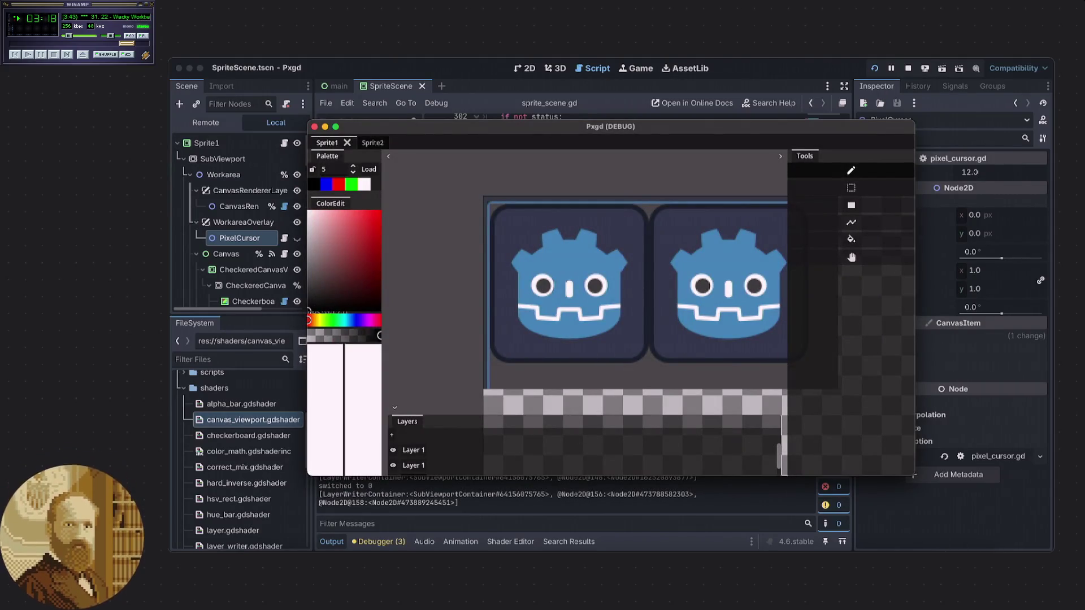
# - Open sample.png from the desktop and zoom the screenshot out until both Godot icons show
pyautogui.press('F11')
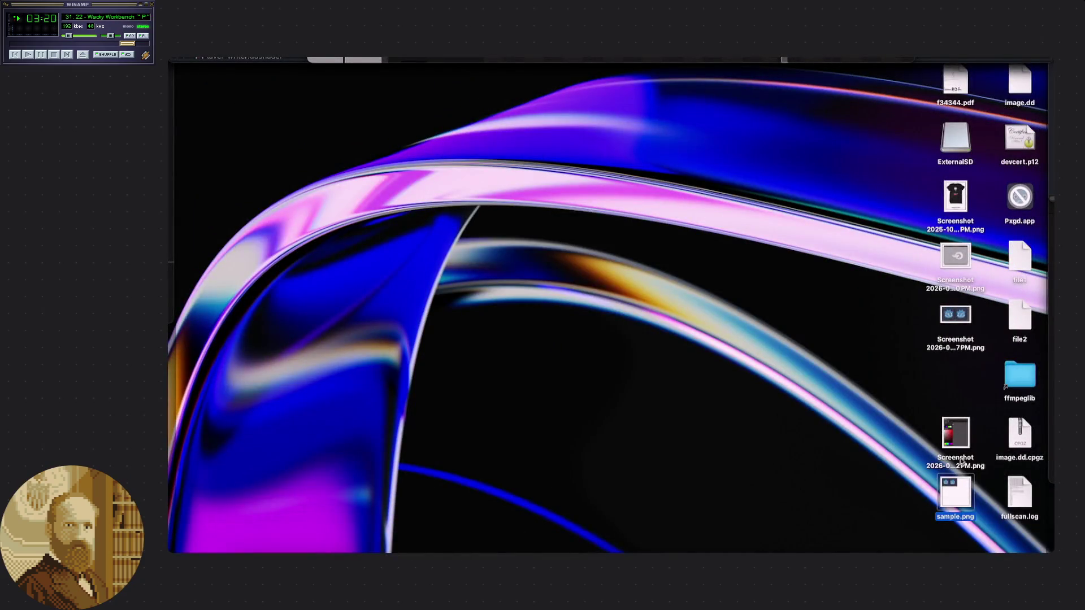
pyautogui.doubleClick(956, 501)
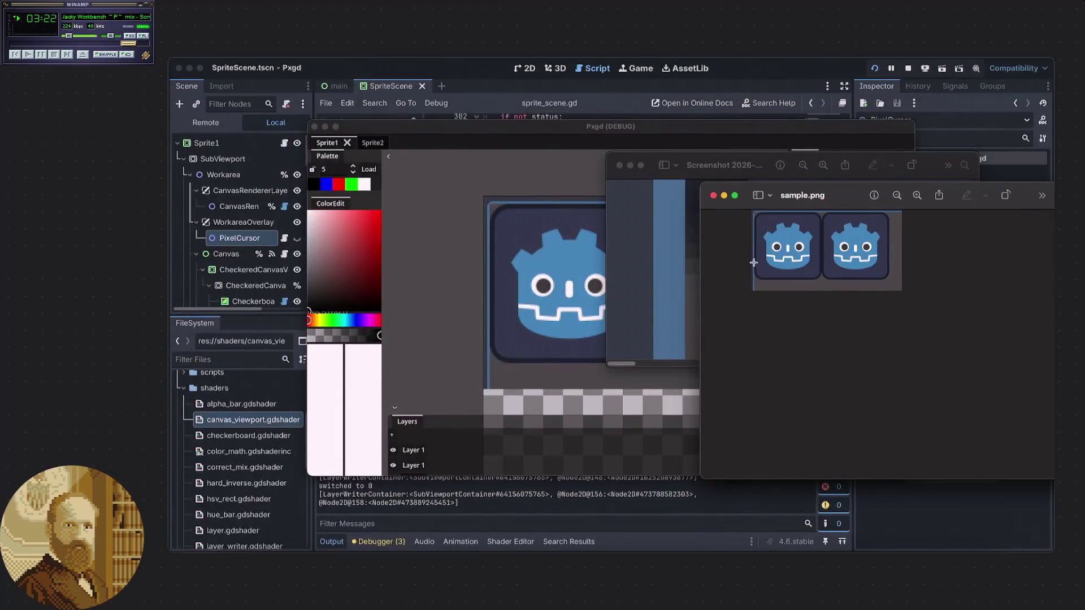
pyautogui.click(664, 249)
pyautogui.scroll(3, 678, 274)
pyautogui.click(803, 165)
pyautogui.click(803, 165)
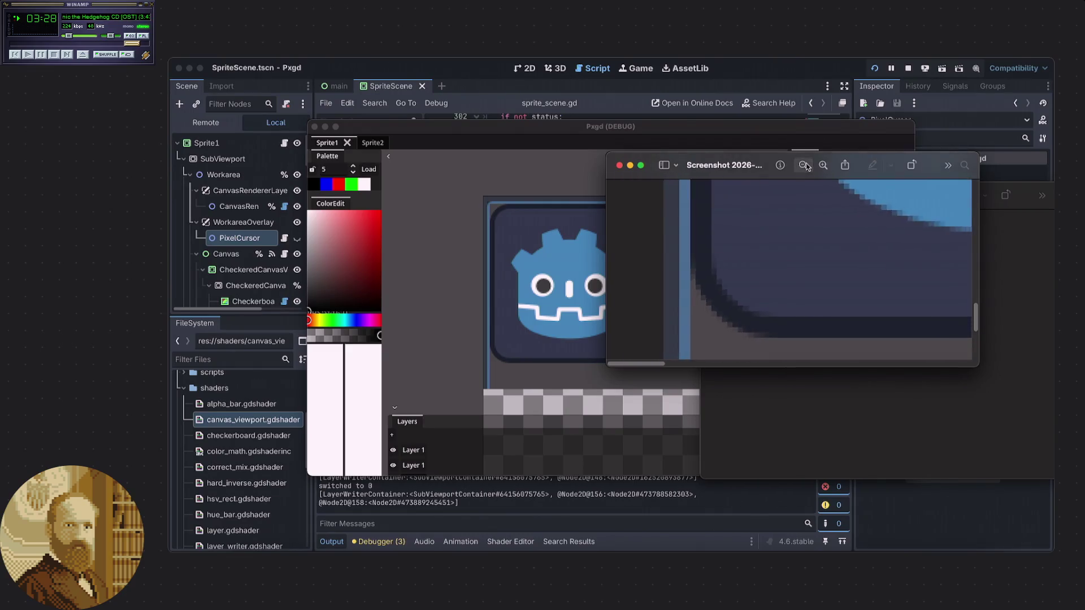
pyautogui.click(803, 165)
pyautogui.click(802, 165)
pyautogui.scroll(3, 819, 235)
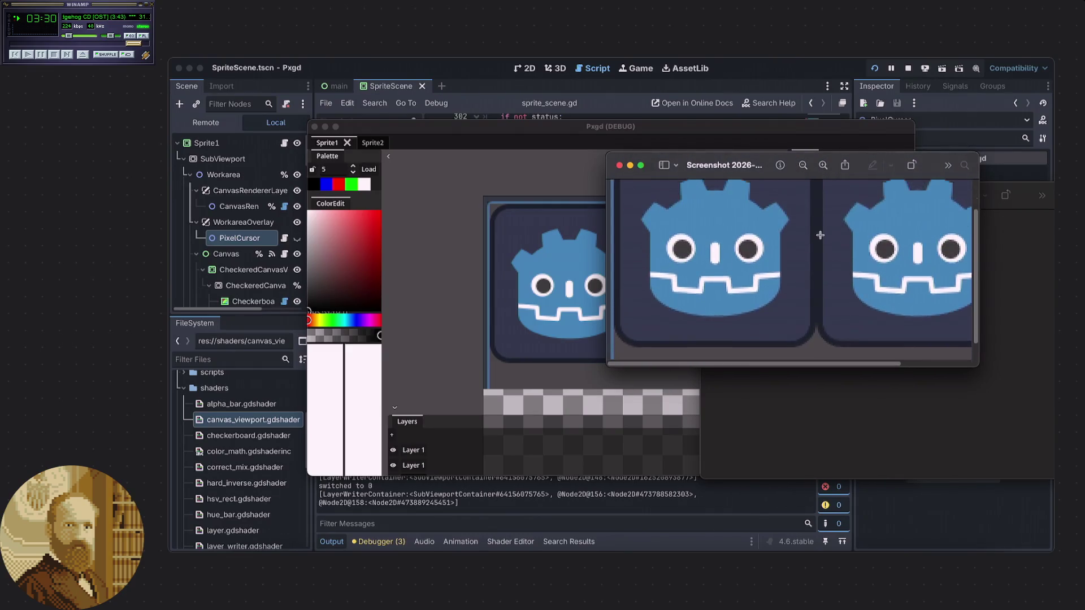
# - Arrange the windows: screenshot at the top and shorter, sample.png below it
pyautogui.moveTo(858, 165)
pyautogui.mouseDown()
pyautogui.moveTo(662, 145)
pyautogui.moveTo(659, 103)
pyautogui.mouseUp()
pyautogui.moveTo(830, 195)
pyautogui.mouseDown()
pyautogui.moveTo(833, 291)
pyautogui.moveTo(836, 277)
pyautogui.mouseUp()
pyautogui.moveTo(578, 102); pyautogui.dragTo(587, 70)
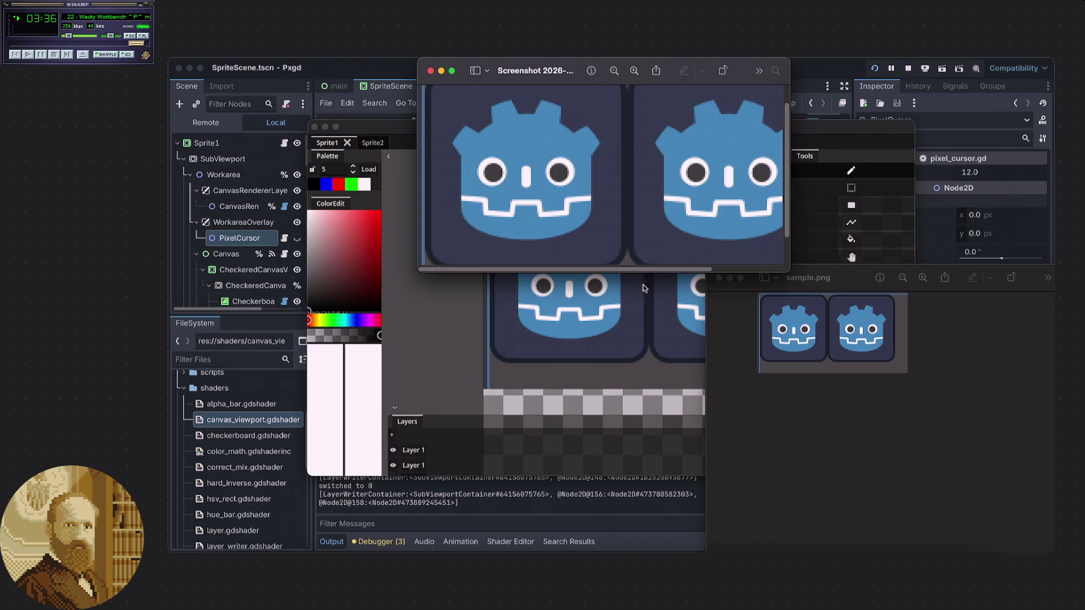
pyautogui.moveTo(638, 271); pyautogui.dragTo(616, 185)
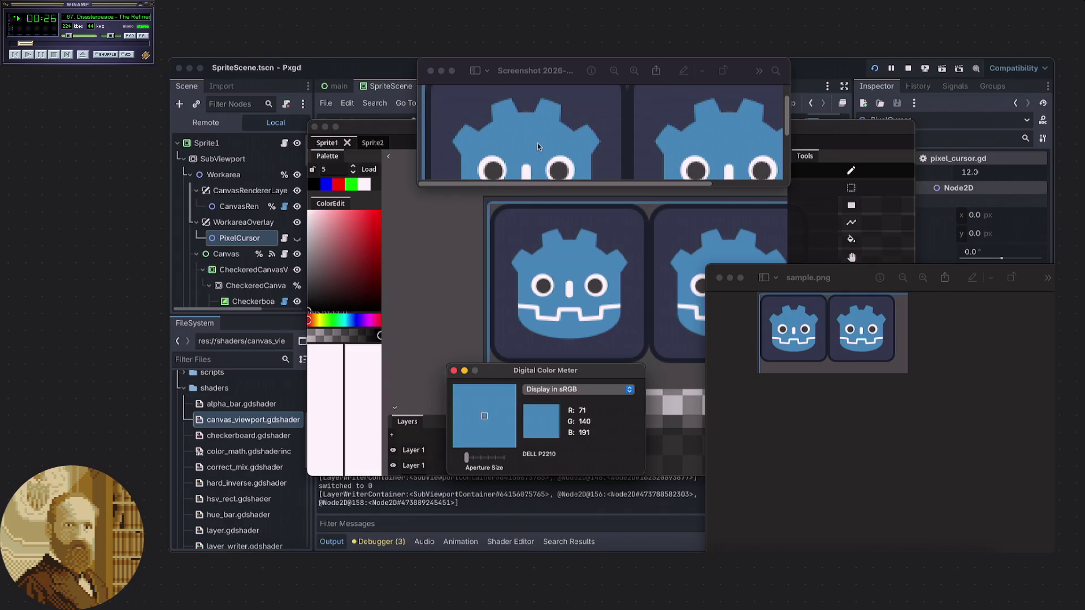
# - Zoom twice into the screenshot's Godot head to sample its blue, then raise the Pxgd canvas
pyautogui.scroll(-1, 544, 137)
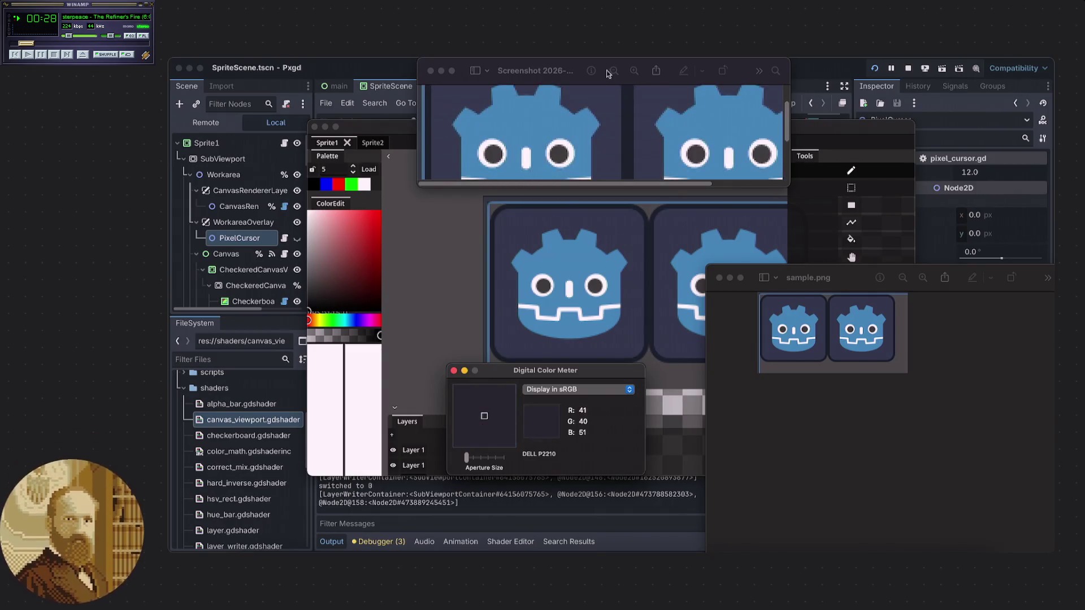
pyautogui.click(635, 72)
pyautogui.click(634, 71)
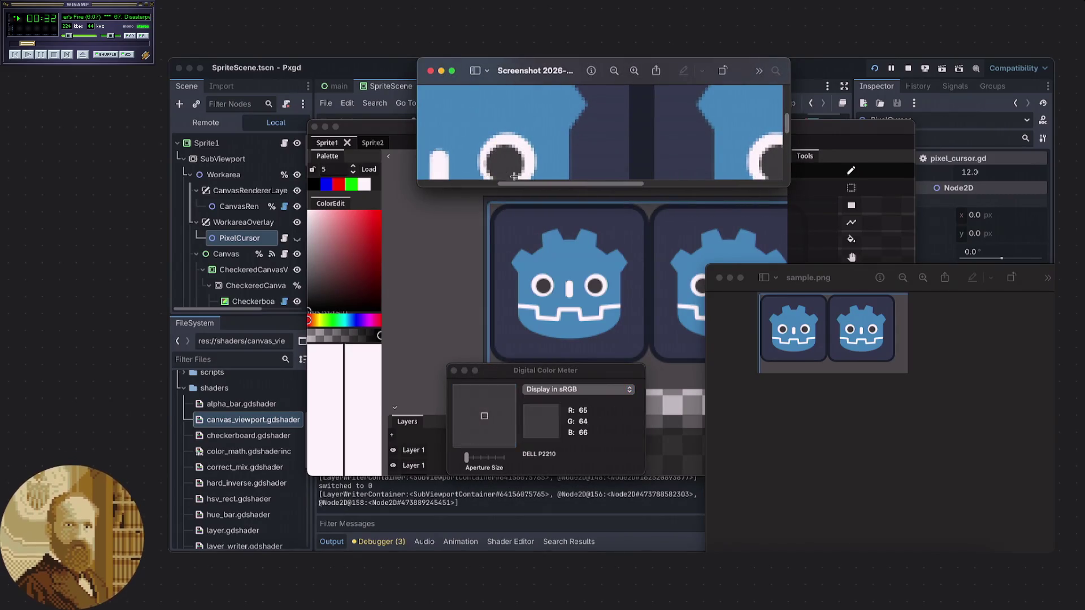
pyautogui.hscroll(-3, 480, 127)
pyautogui.scroll(2, 498, 141)
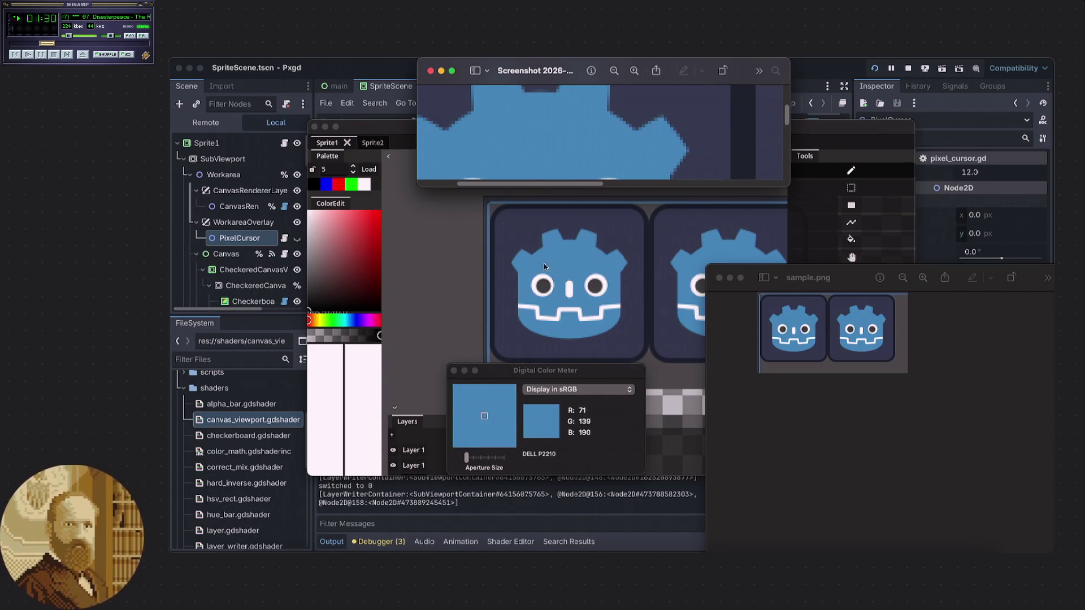
pyautogui.moveTo(388, 130); pyautogui.dragTo(384, 140)
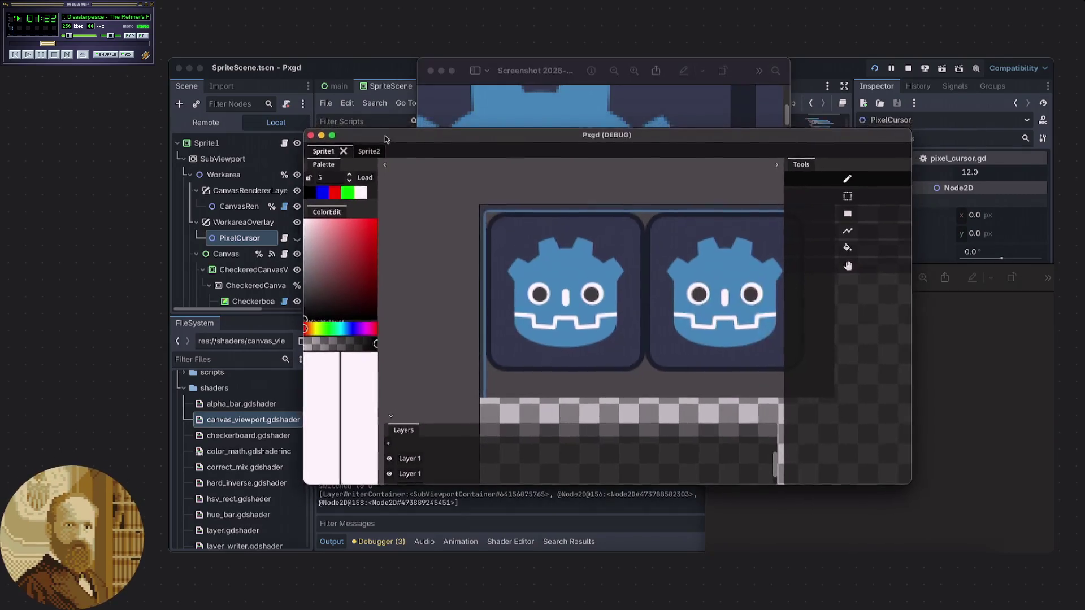
# - Bring sample.png forward and open Digital Color Meter beside it, reading R 71, G 140, B 191
pyautogui.click(942, 370)
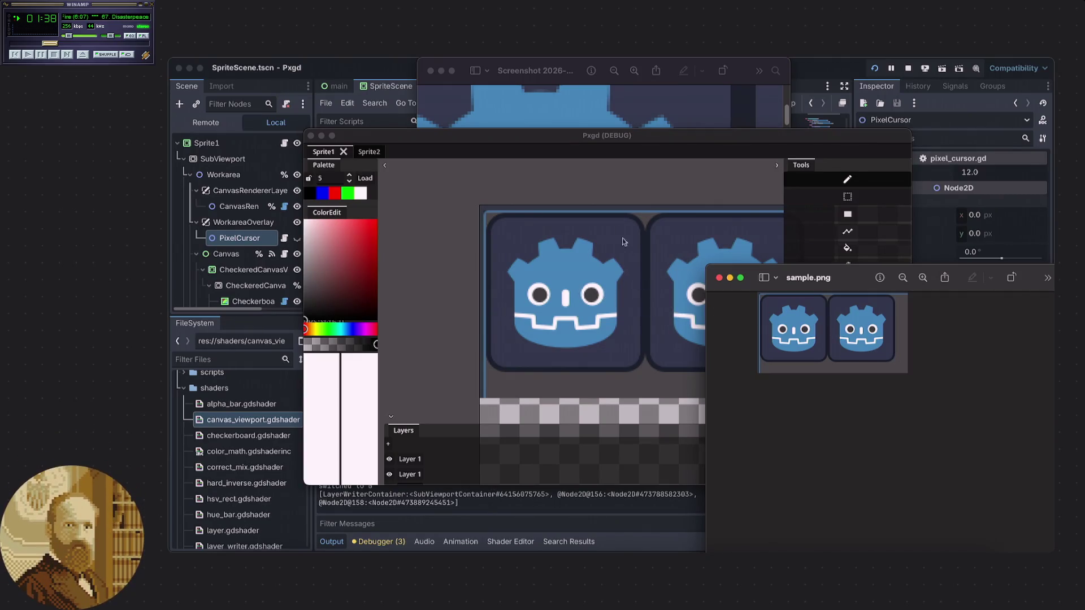
pyautogui.moveTo(654, 143); pyautogui.dragTo(649, 153)
pyautogui.click(955, 326)
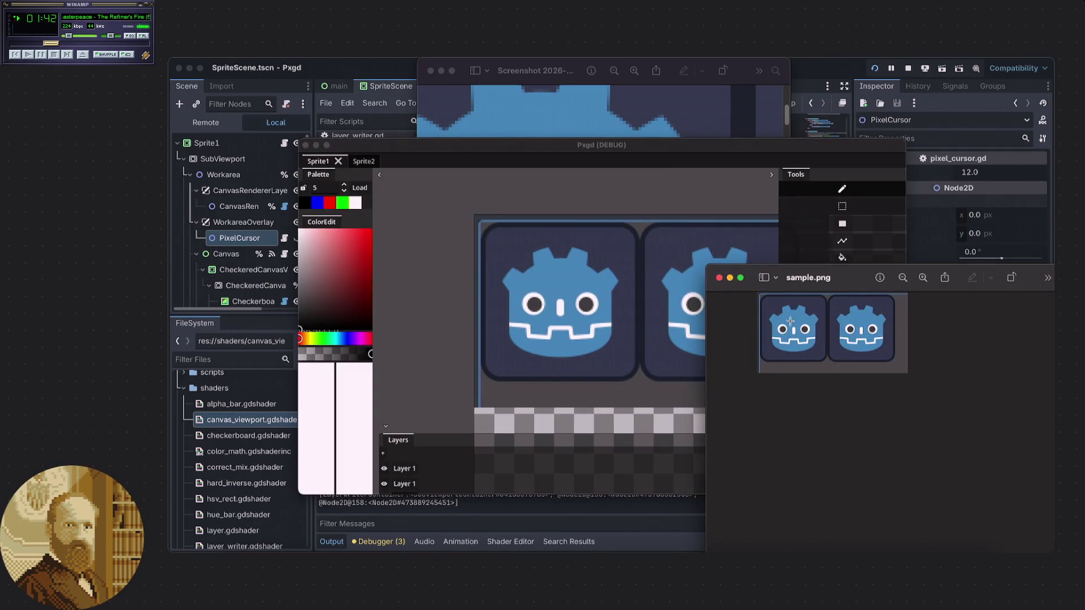
pyautogui.press('super+shift+c')
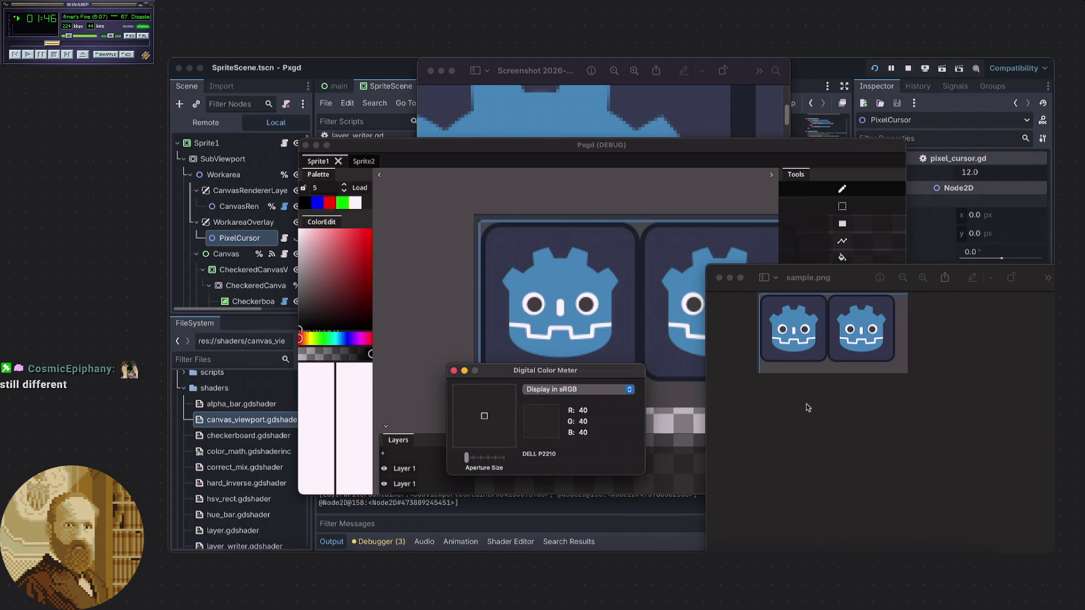
pyautogui.click(806, 404)
pyautogui.click(600, 376)
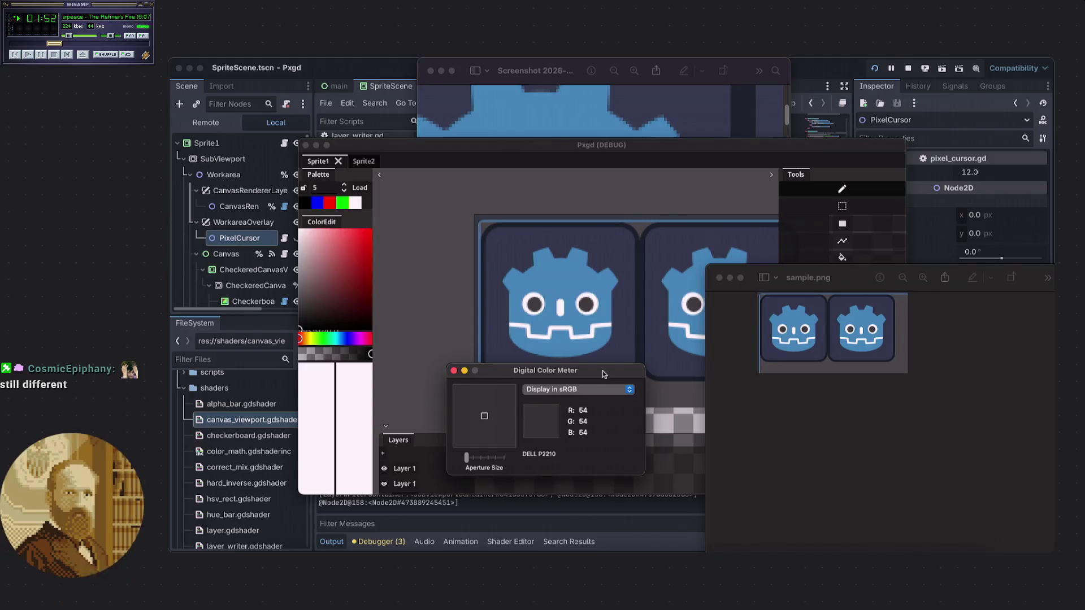
pyautogui.moveTo(604, 374); pyautogui.dragTo(624, 394)
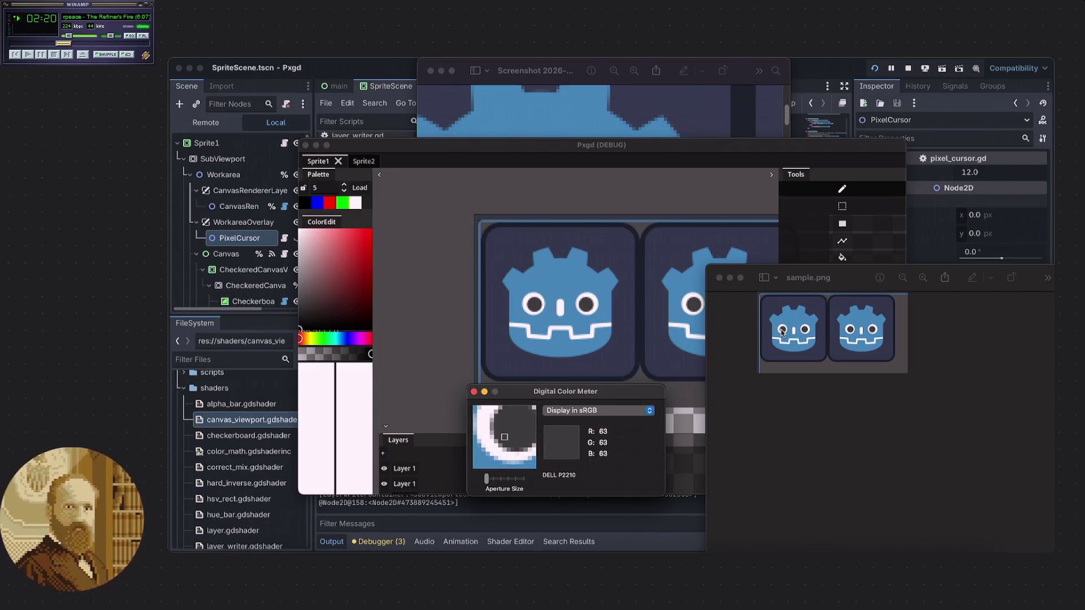
# - Check the screenshot window, then return the Godot editor with sprite_scene.gd to front
pyautogui.click(576, 72)
pyautogui.scroll(-5, 607, 141)
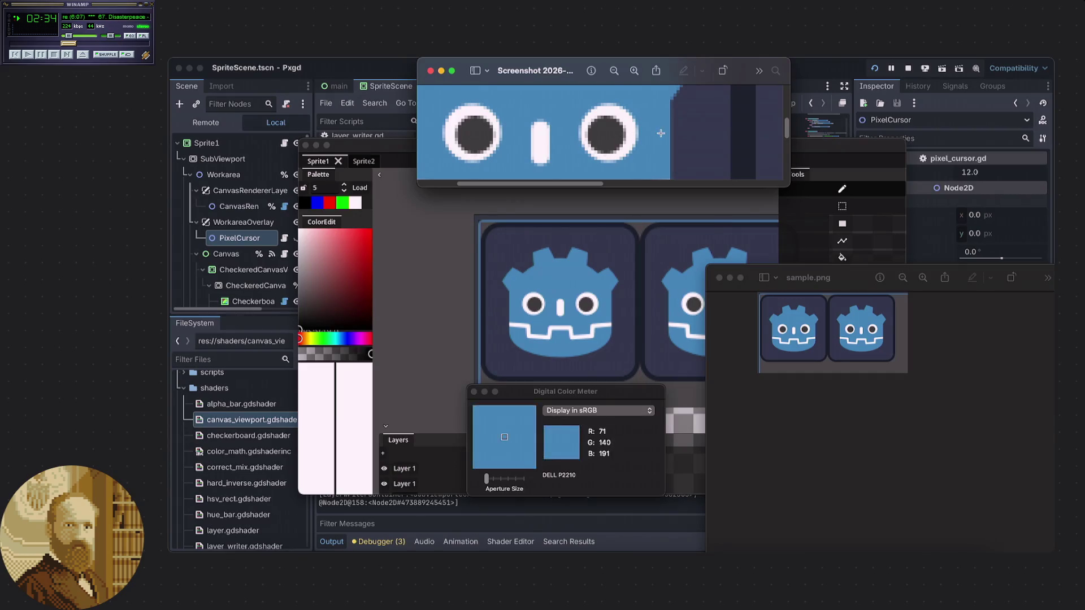
pyautogui.click(797, 90)
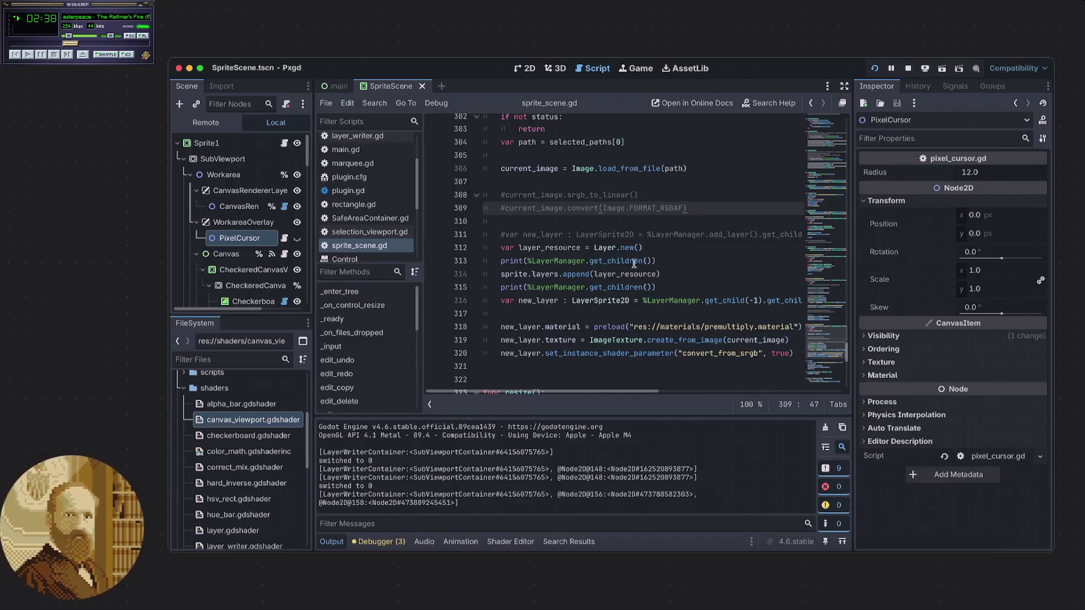
# - Select icon.svg and review its import settings, including the compression mode choices
pyautogui.scroll(-10, 249, 396)
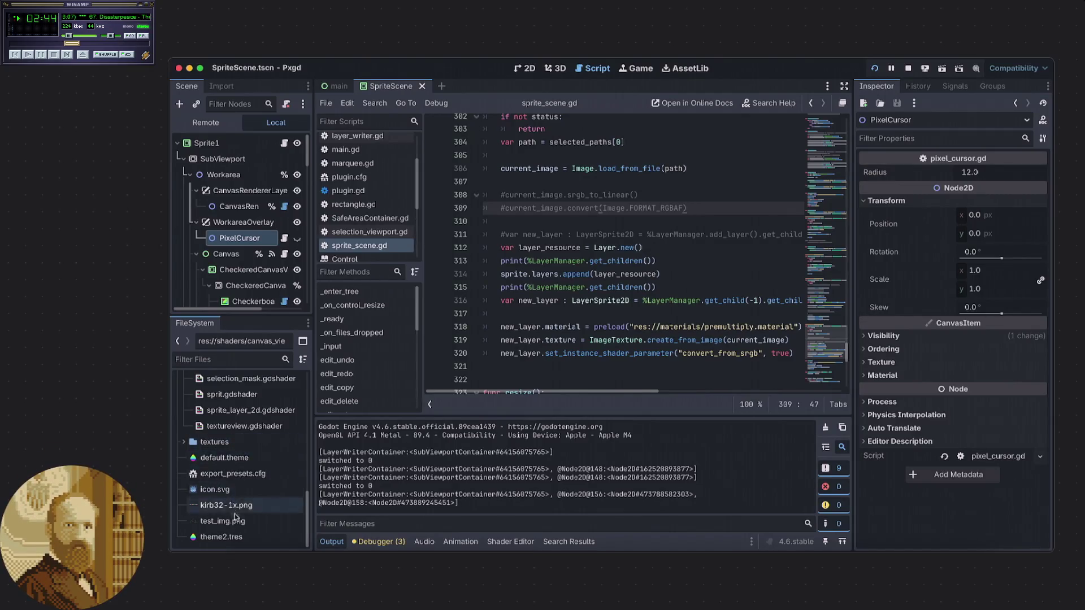
pyautogui.scroll(3, 231, 523)
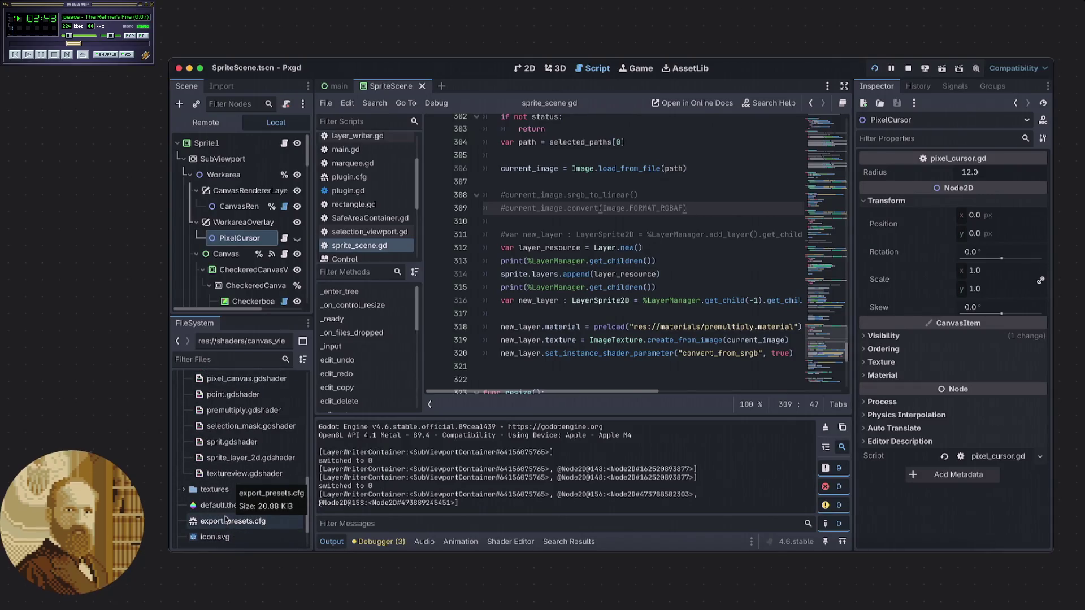
pyautogui.click(224, 537)
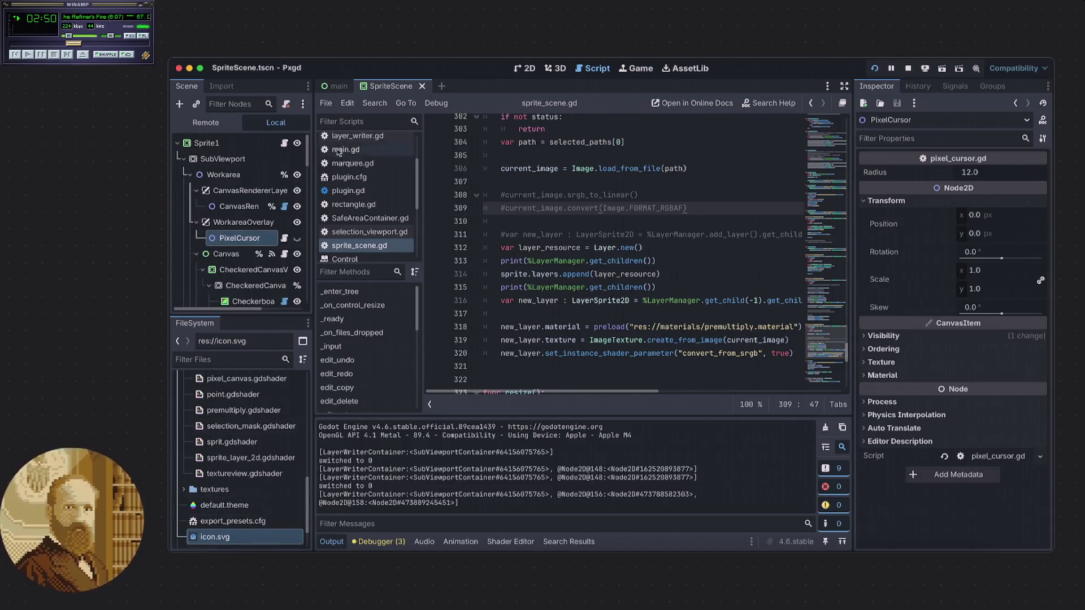
pyautogui.click(221, 86)
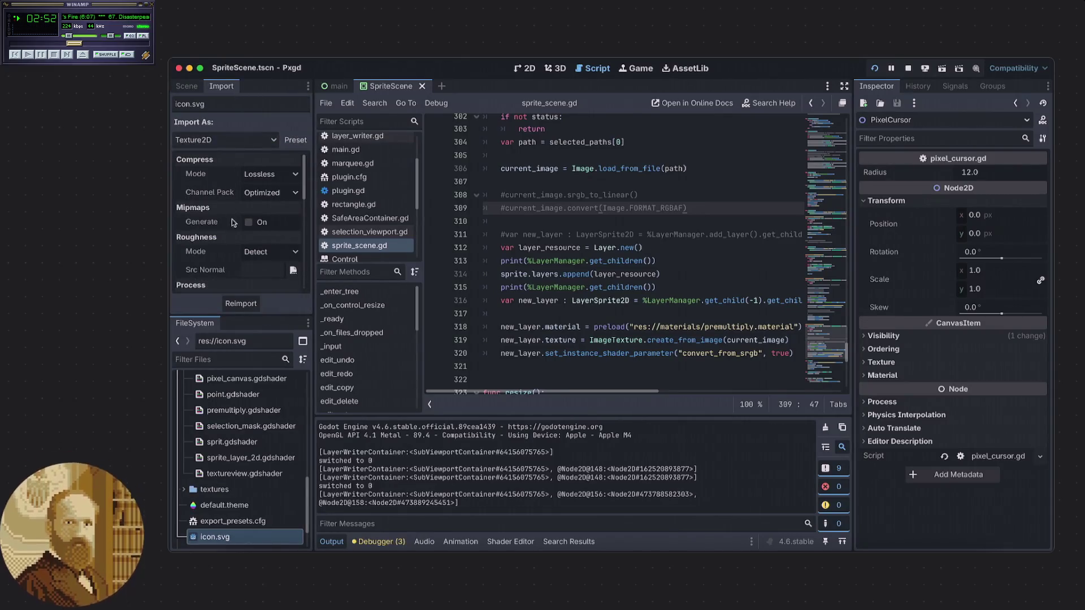
pyautogui.scroll(-1, 216, 204)
pyautogui.scroll(1, 215, 206)
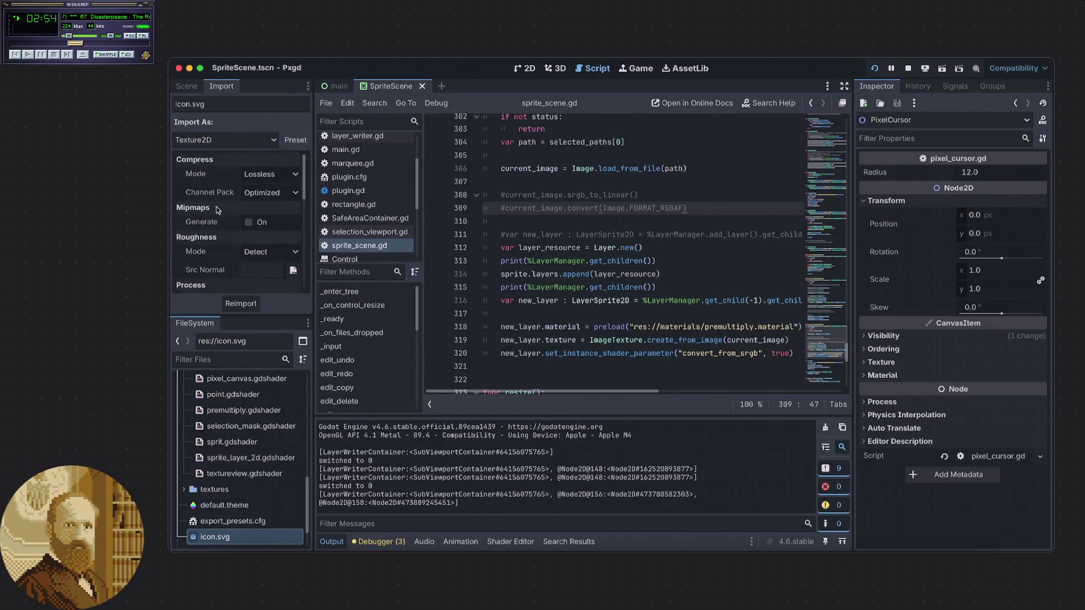
pyautogui.click(242, 175)
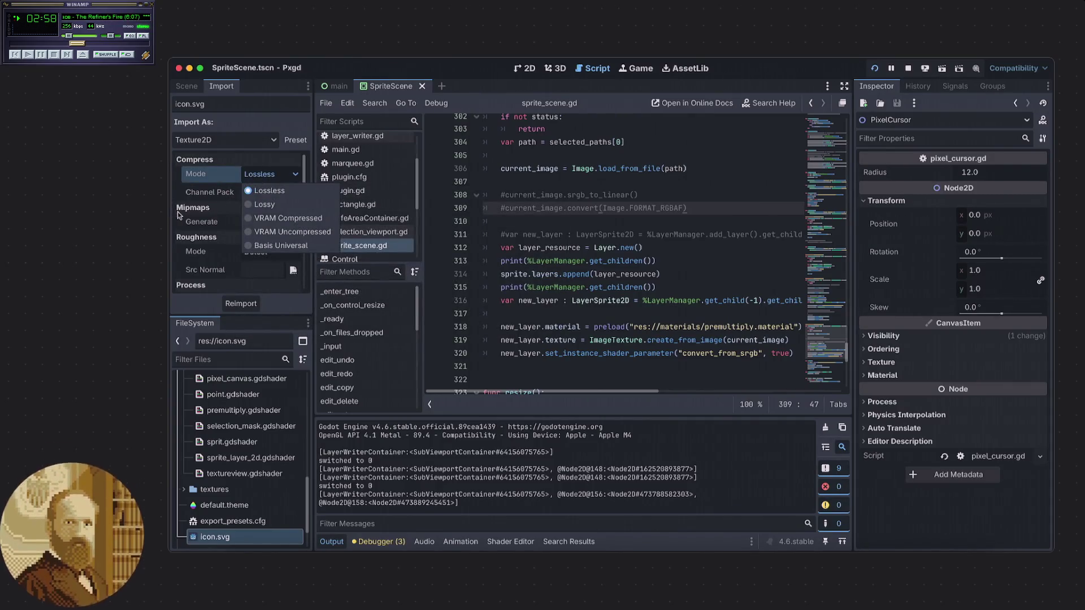
pyautogui.click(224, 193)
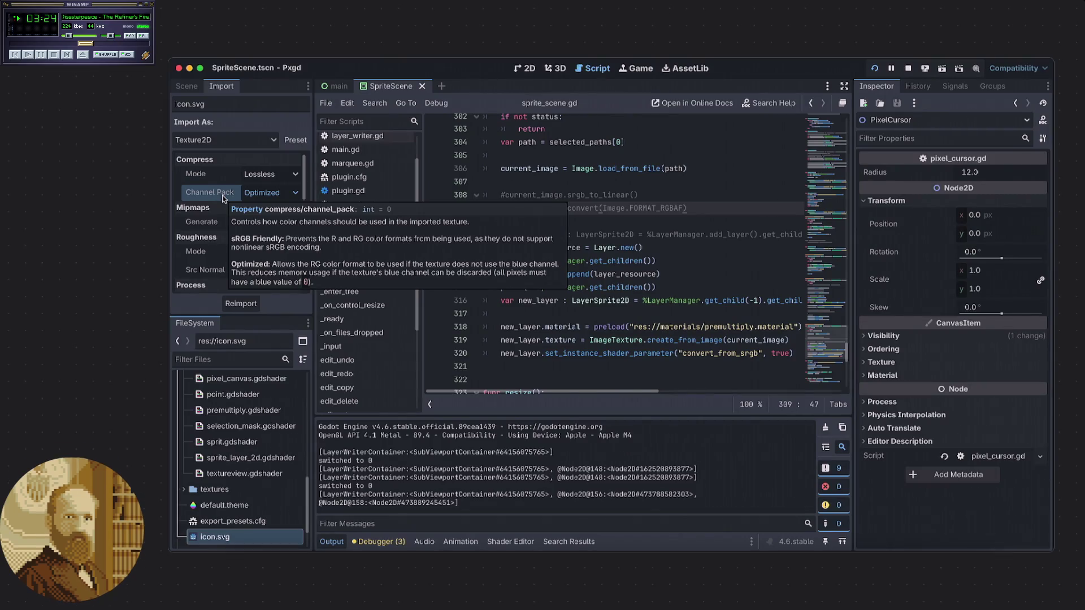
# - Switch icon.svg's Channel Pack from Optimized to sRGB Friendly and reimport it
pyautogui.click(220, 199)
pyautogui.click(220, 201)
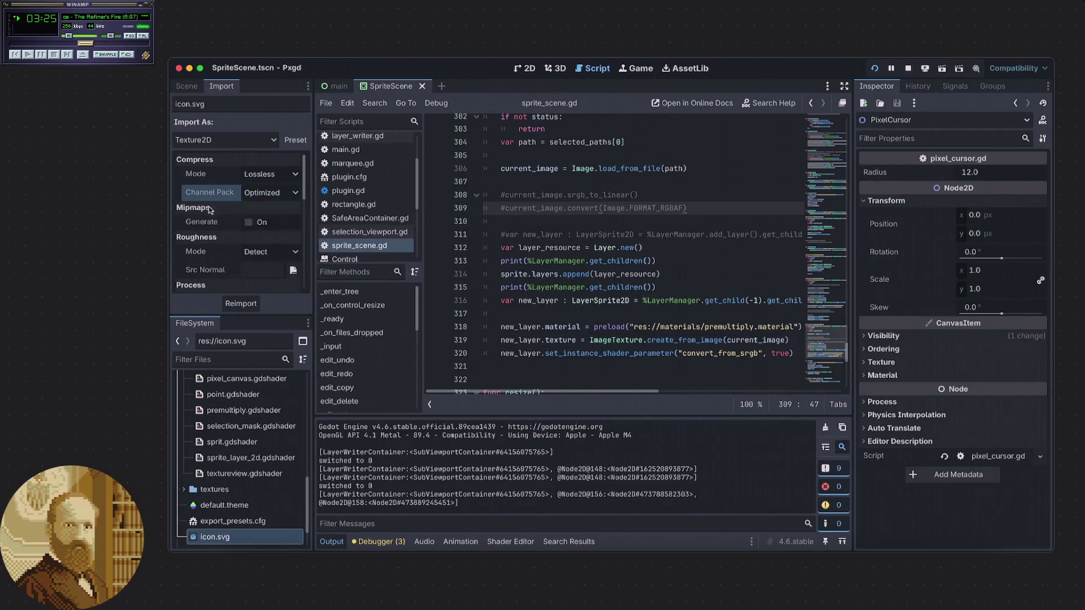
pyautogui.scroll(-1, 208, 212)
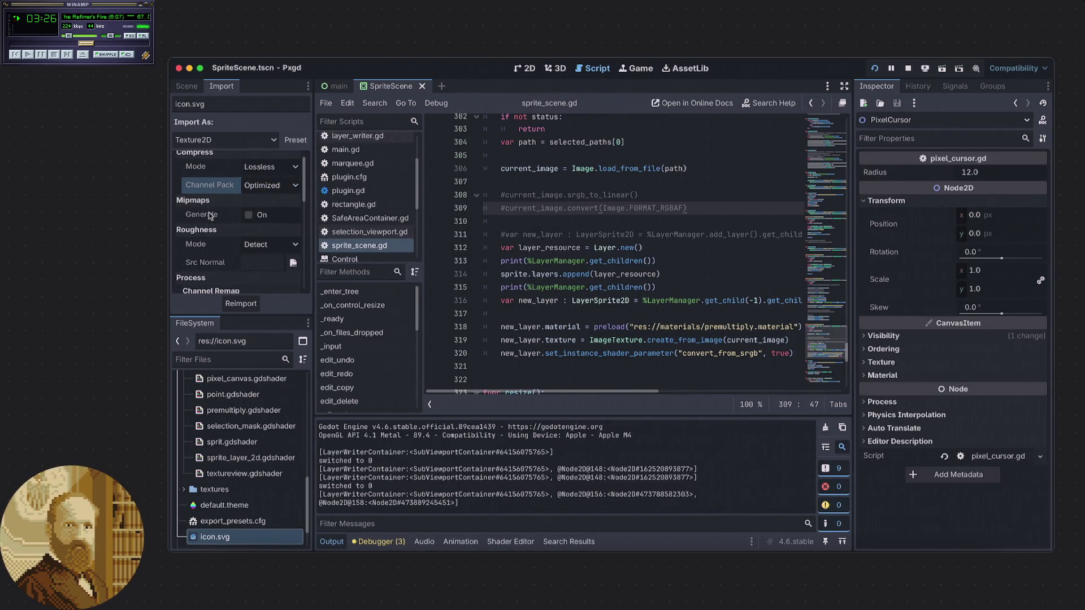
pyautogui.click(243, 189)
pyautogui.click(237, 200)
pyautogui.click(241, 303)
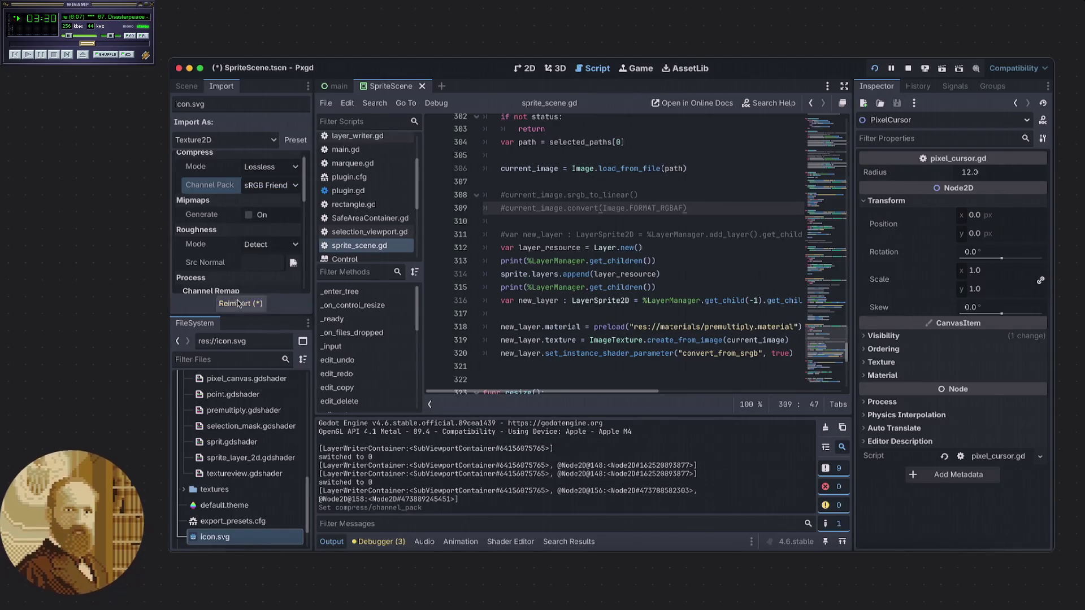
# - Scroll through icon.svg's import options and inspect the HDR as sRGB property
pyautogui.scroll(-2, 220, 220)
pyautogui.scroll(-5, 215, 223)
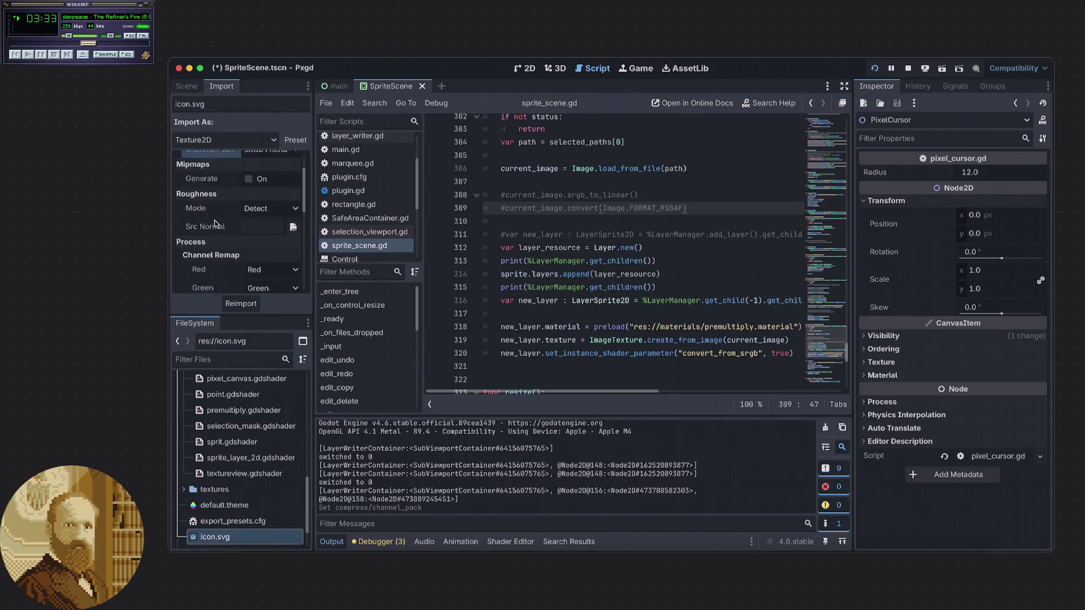
pyautogui.scroll(-1, 215, 223)
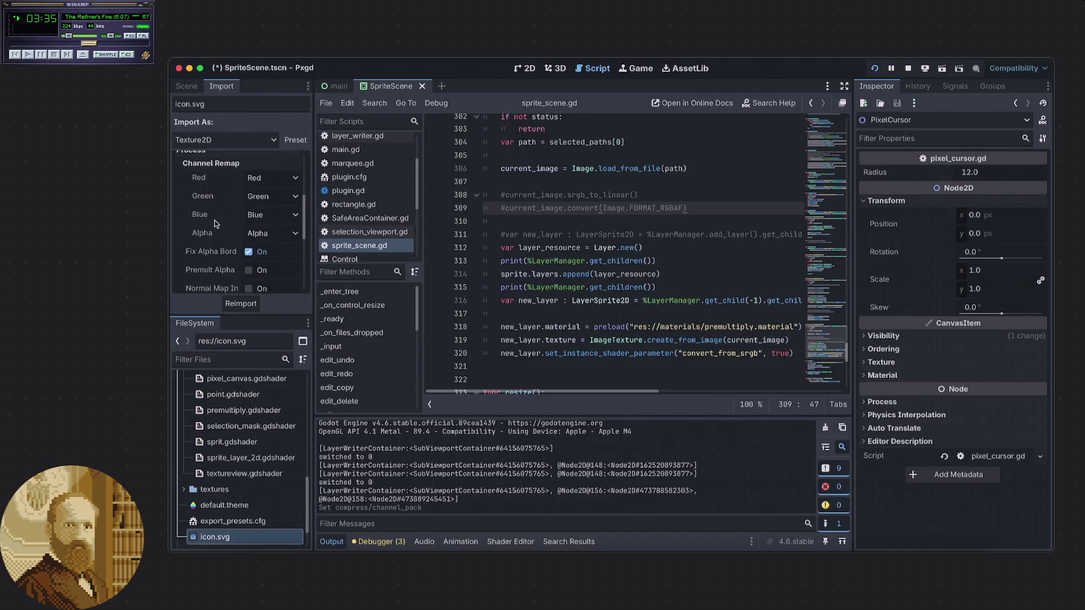
pyautogui.scroll(-5, 215, 223)
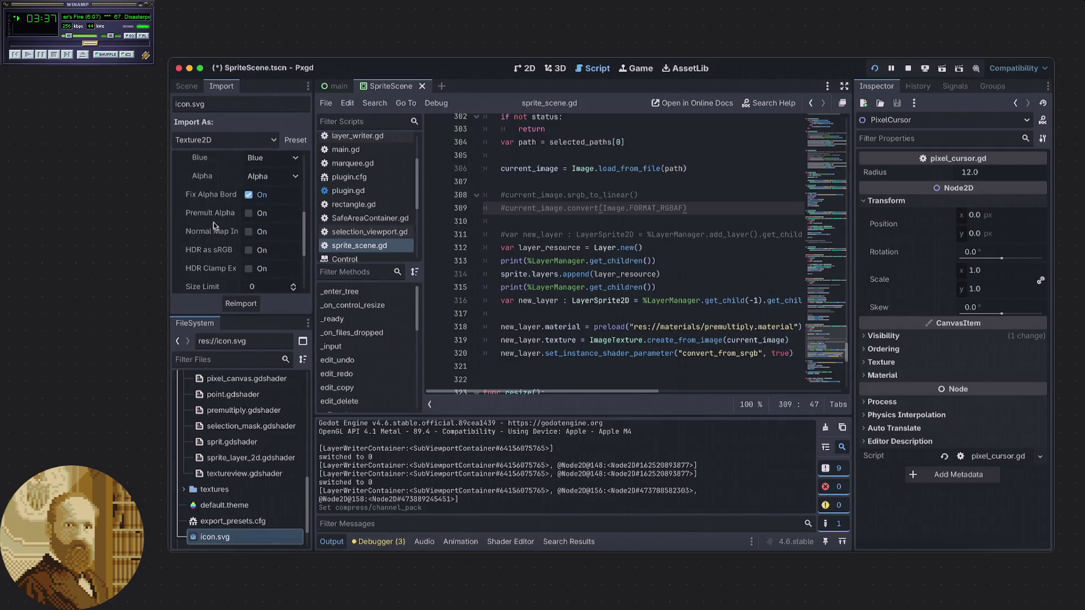
pyautogui.moveTo(225, 194)
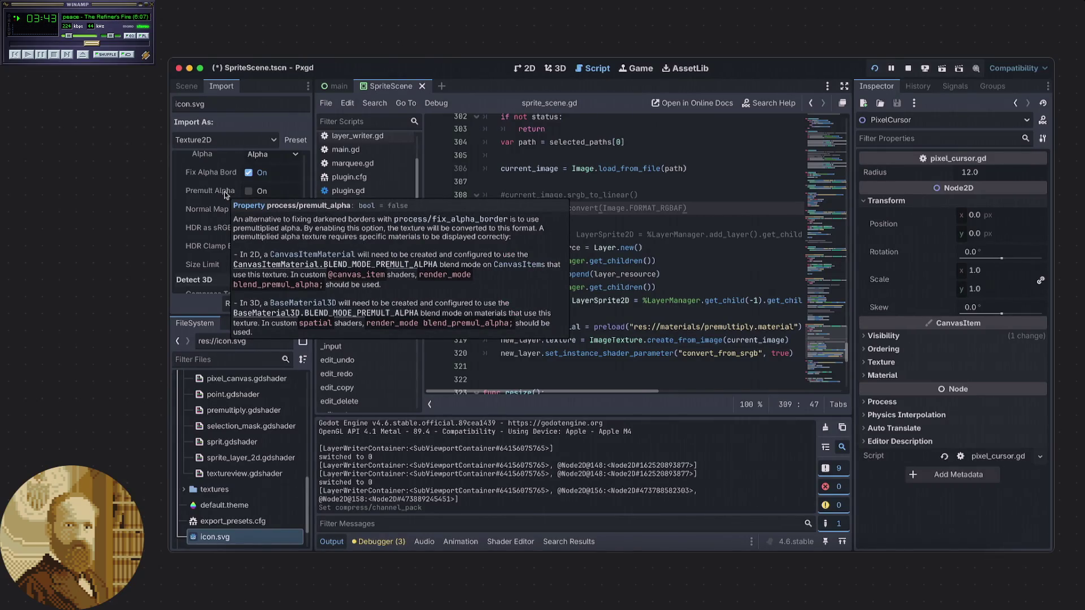
pyautogui.scroll(-1, 196, 218)
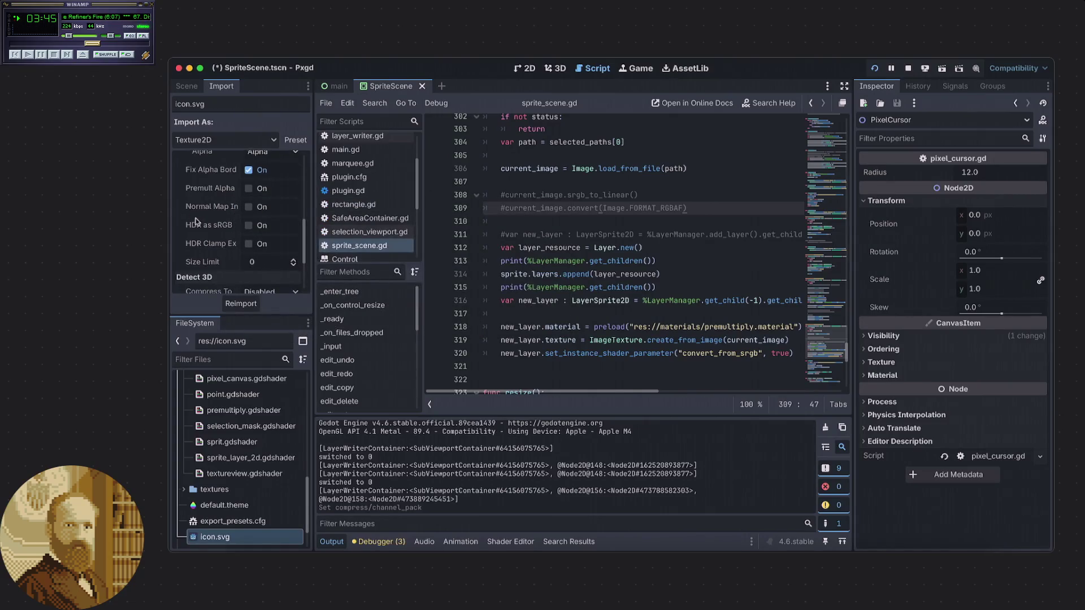
pyautogui.moveTo(195, 221)
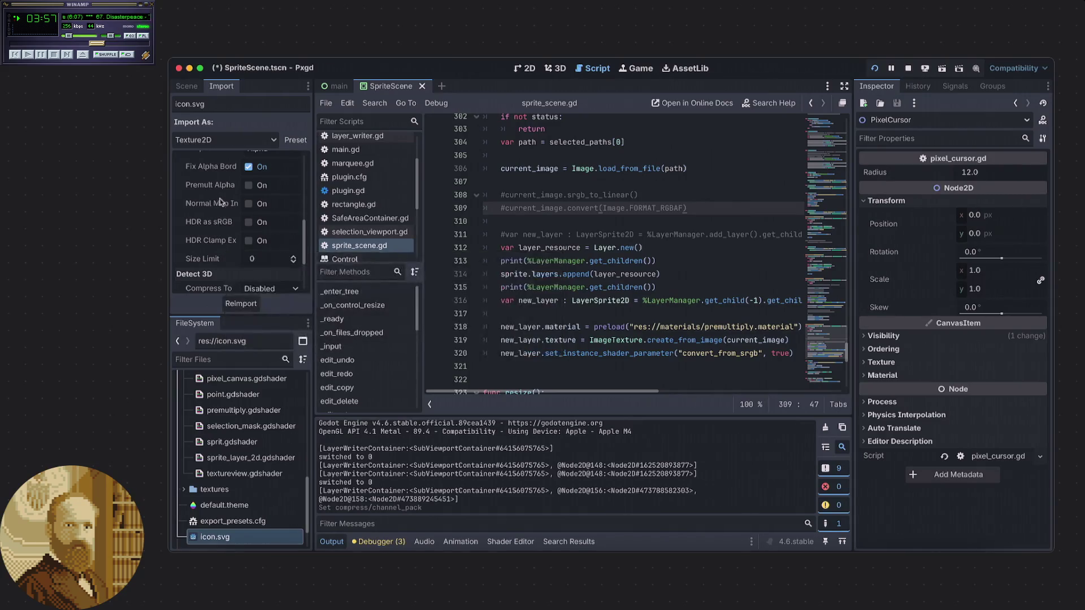
pyautogui.rightClick(219, 226)
pyautogui.click(202, 249)
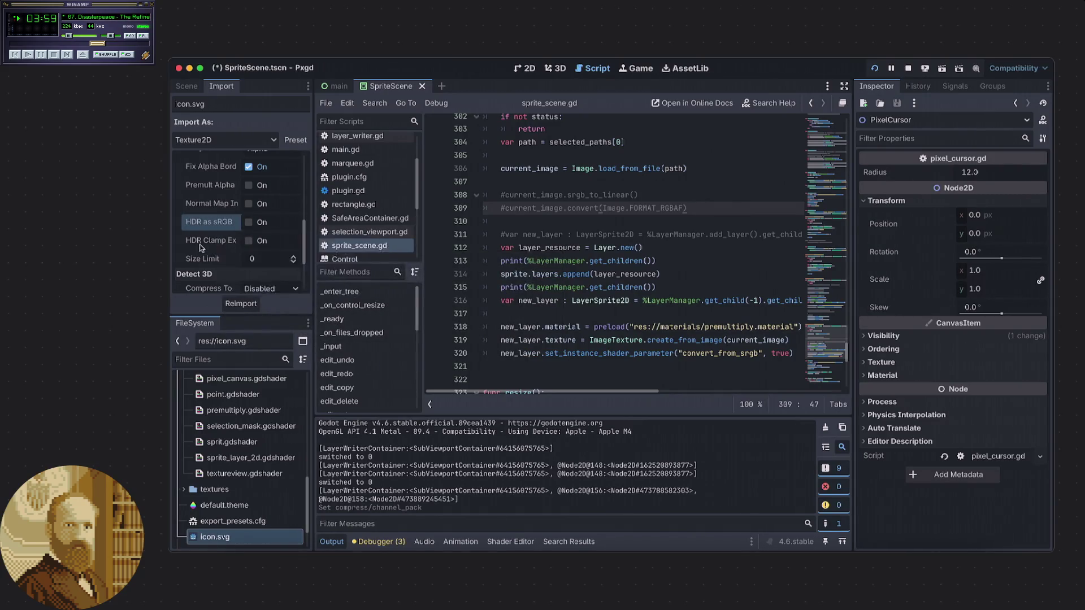
# - Enable HDR as sRGB for icon.svg and reimport it
pyautogui.scroll(-1, 219, 248)
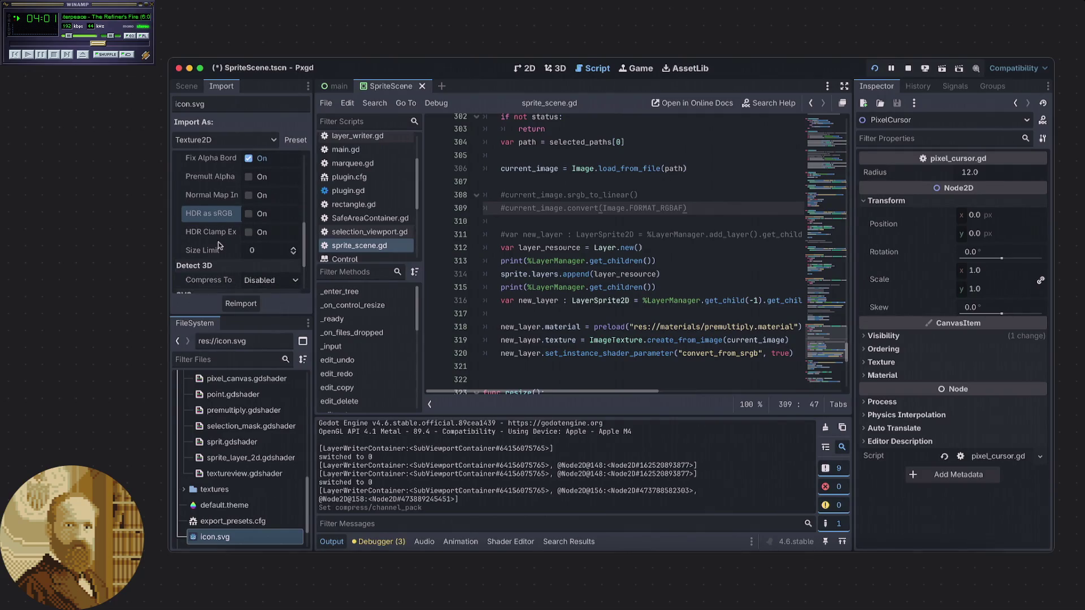
pyautogui.scroll(-5, 218, 243)
pyautogui.scroll(-1, 221, 250)
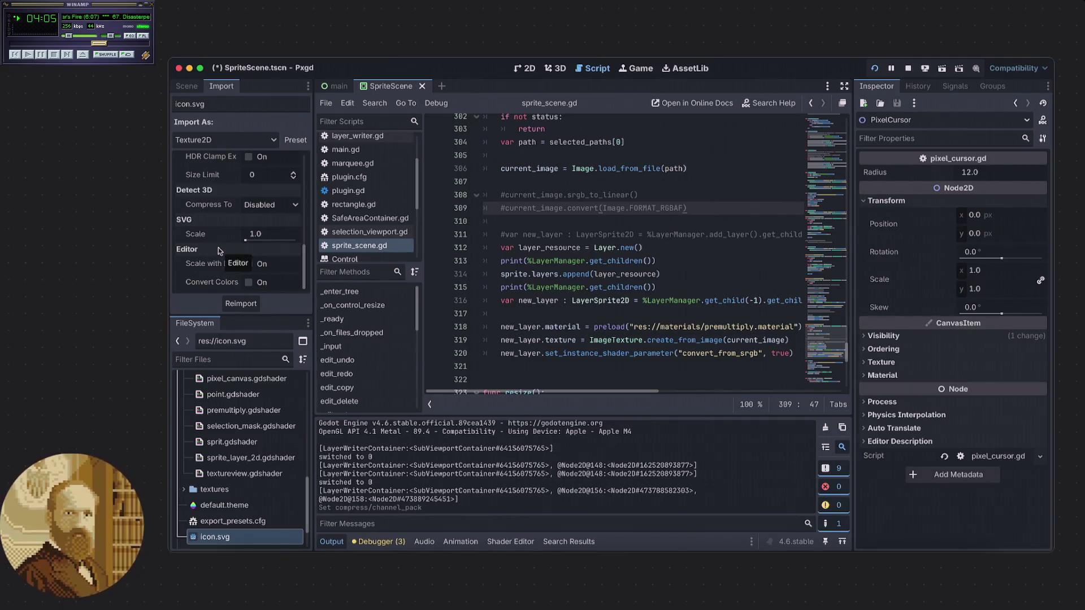
pyautogui.scroll(2, 219, 250)
pyautogui.scroll(4, 218, 247)
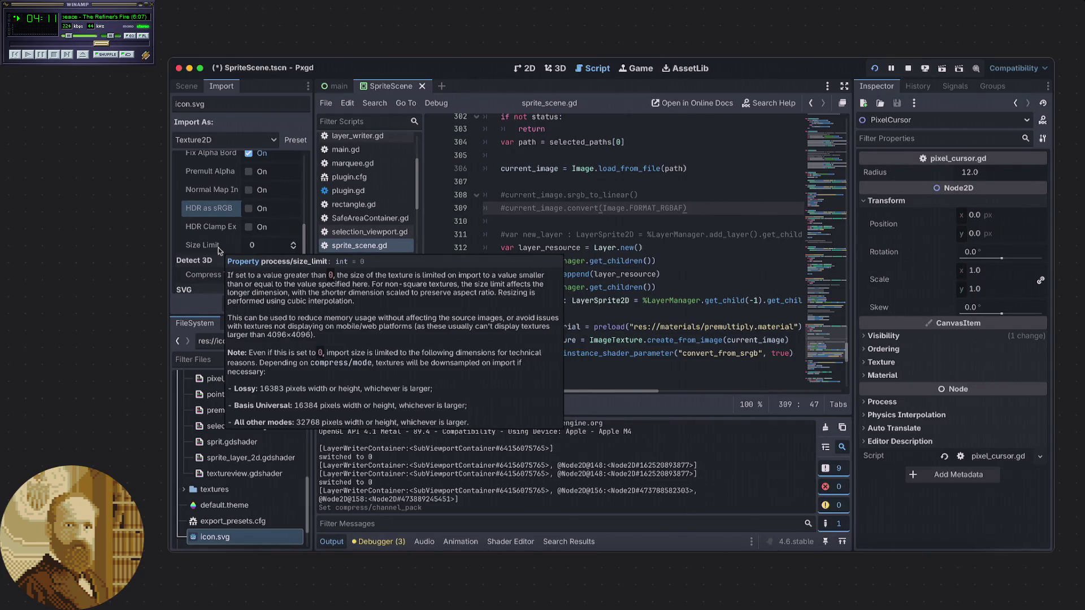
pyautogui.scroll(2, 218, 247)
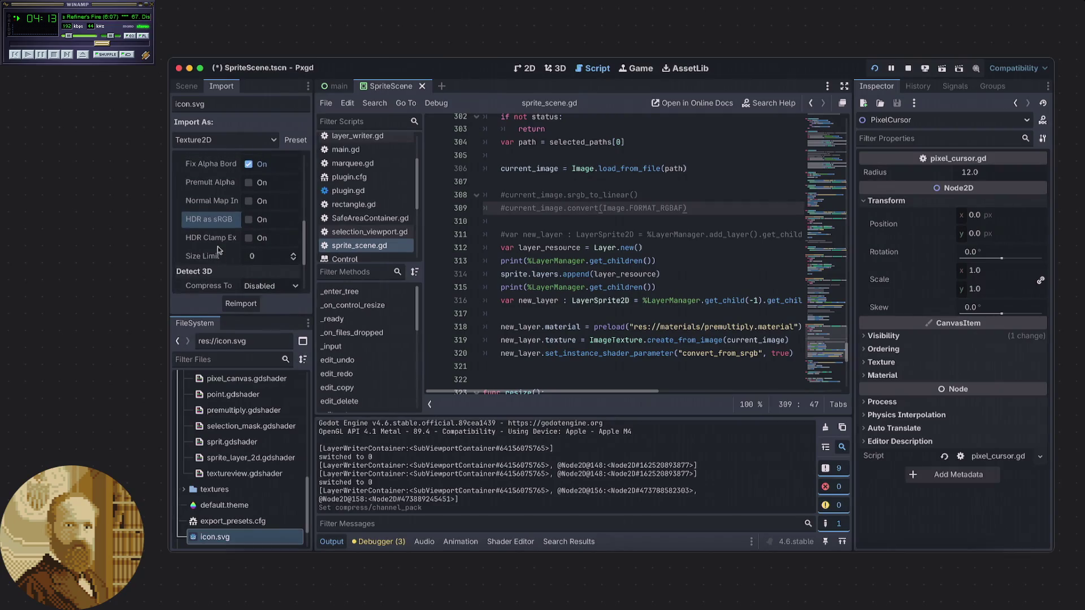
pyautogui.scroll(3, 216, 246)
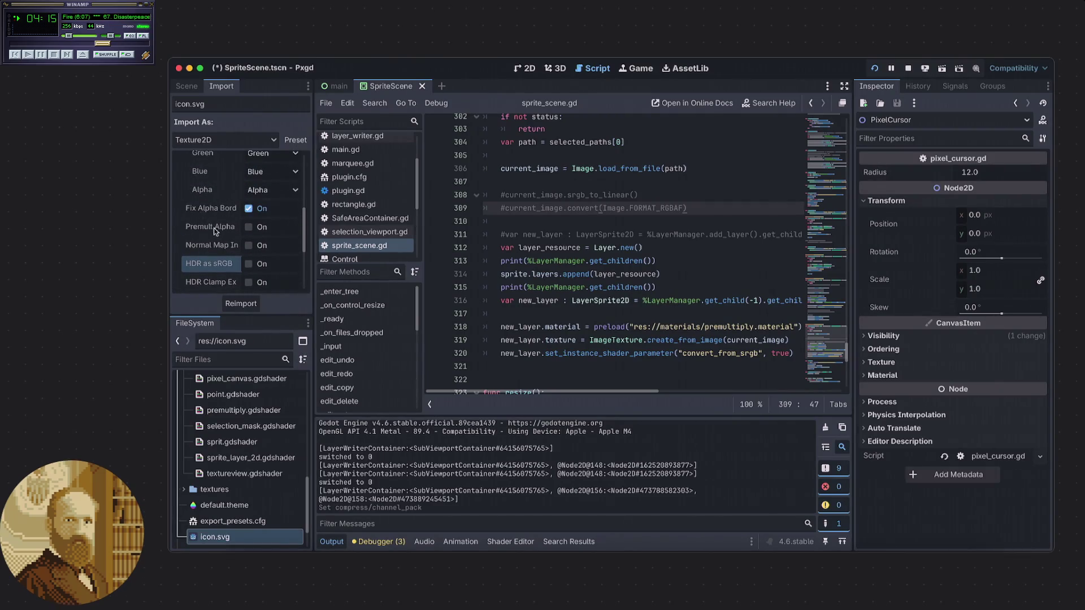
pyautogui.moveTo(215, 242)
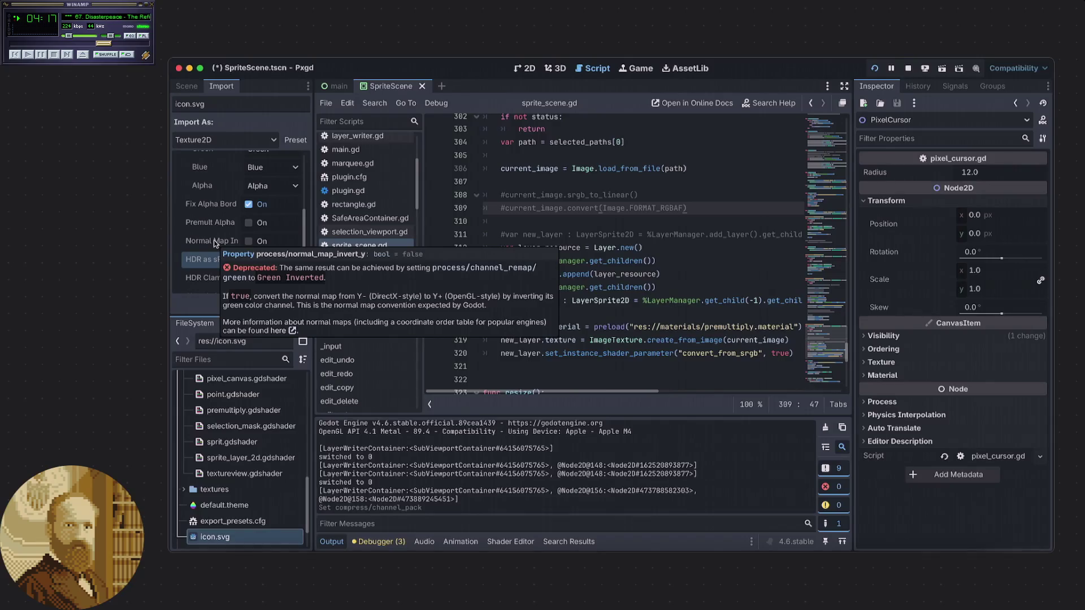
pyautogui.scroll(-1, 209, 242)
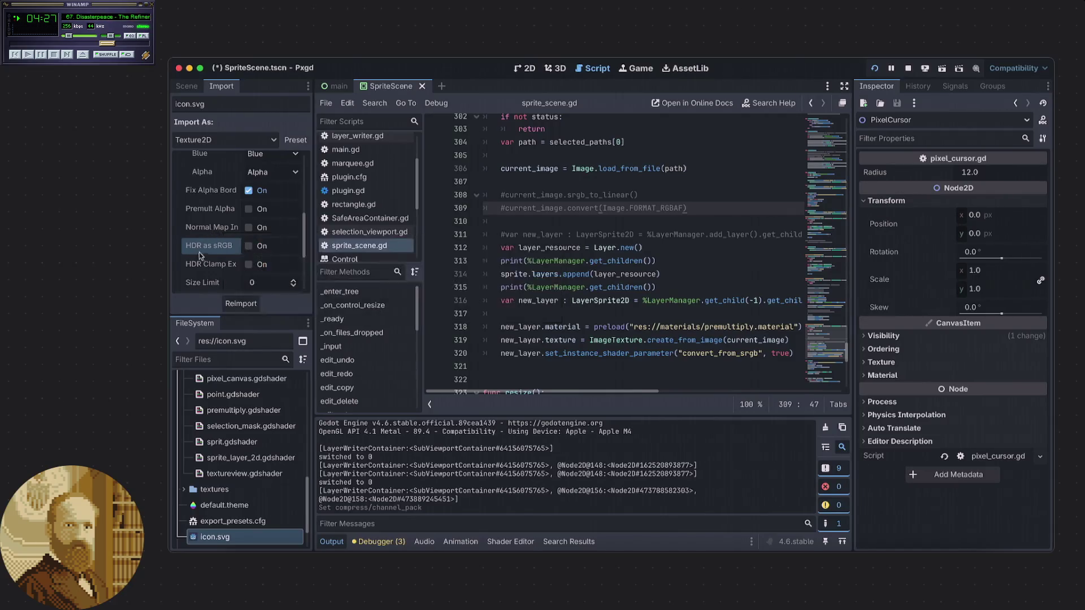
pyautogui.moveTo(231, 251)
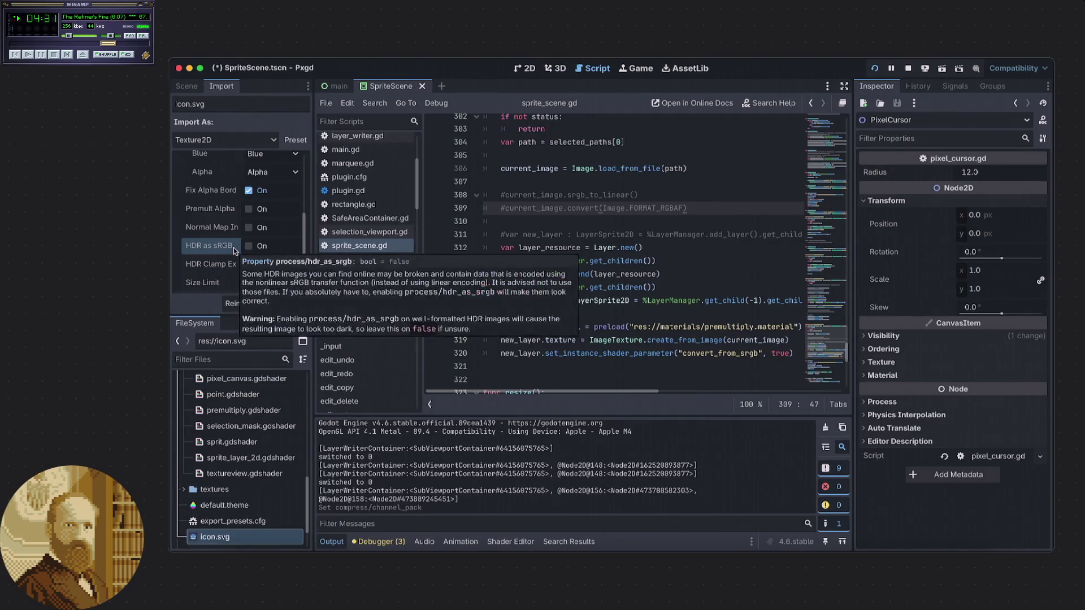
pyautogui.click(249, 247)
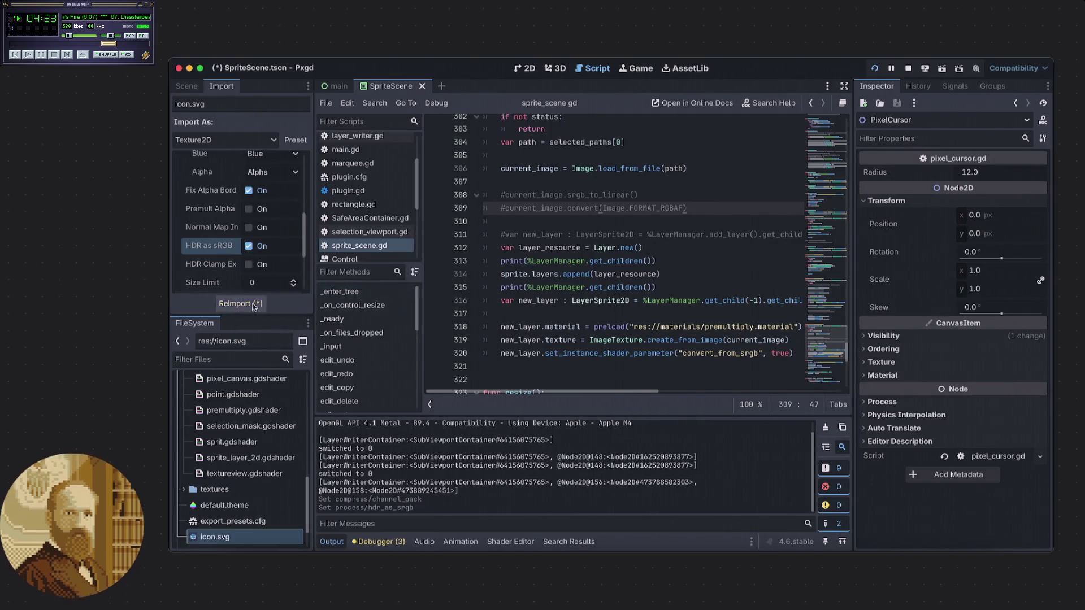
pyautogui.click(632, 259)
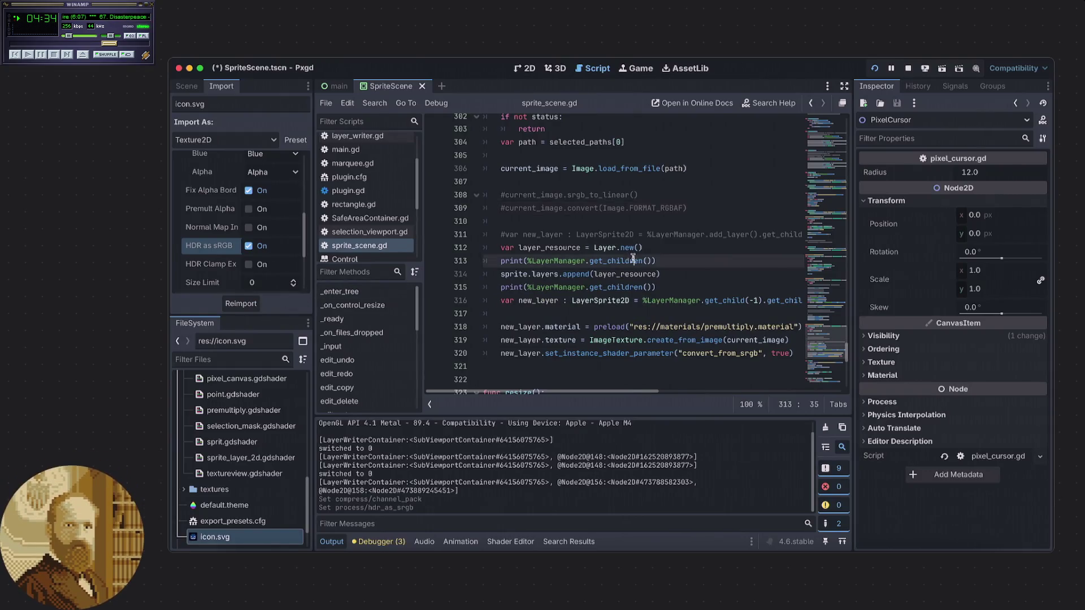
# - Stop and rerun the project, then disable HDR as sRGB and reimport icon.svg
pyautogui.click(690, 208)
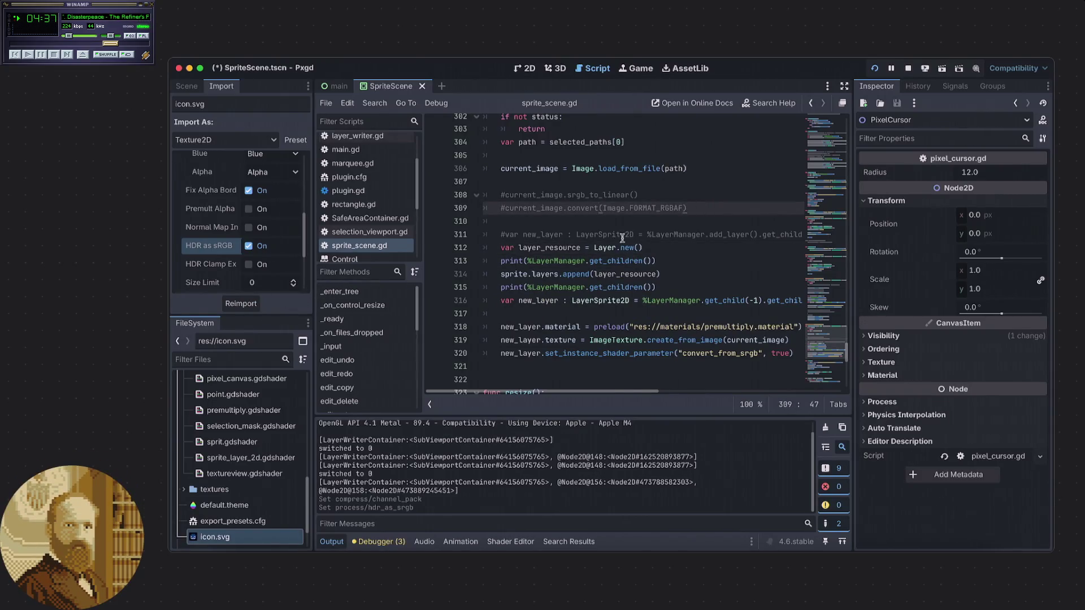
pyautogui.click(908, 68)
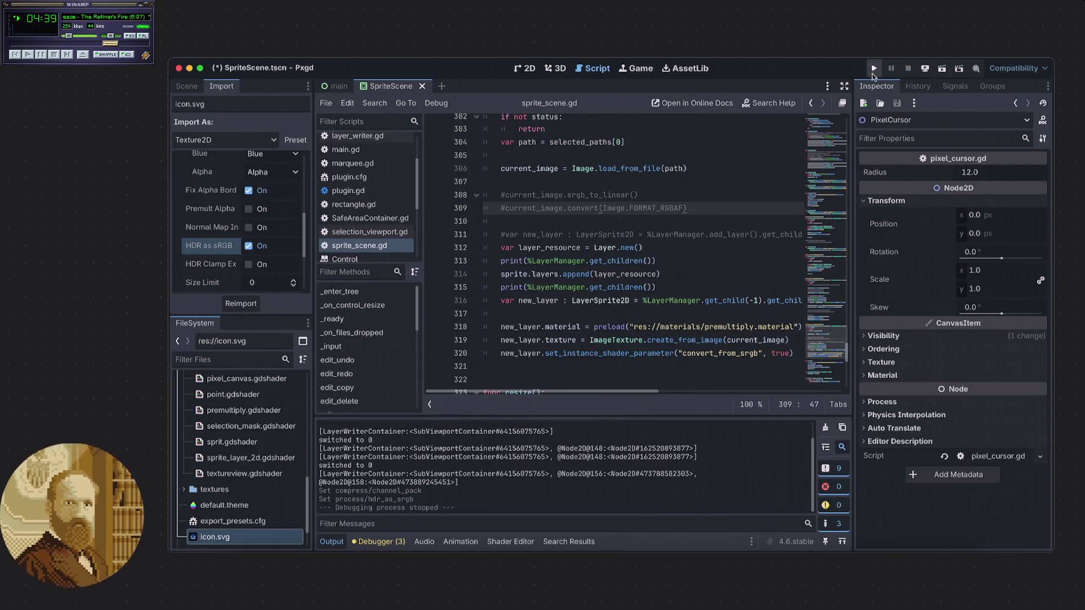
pyautogui.click(874, 67)
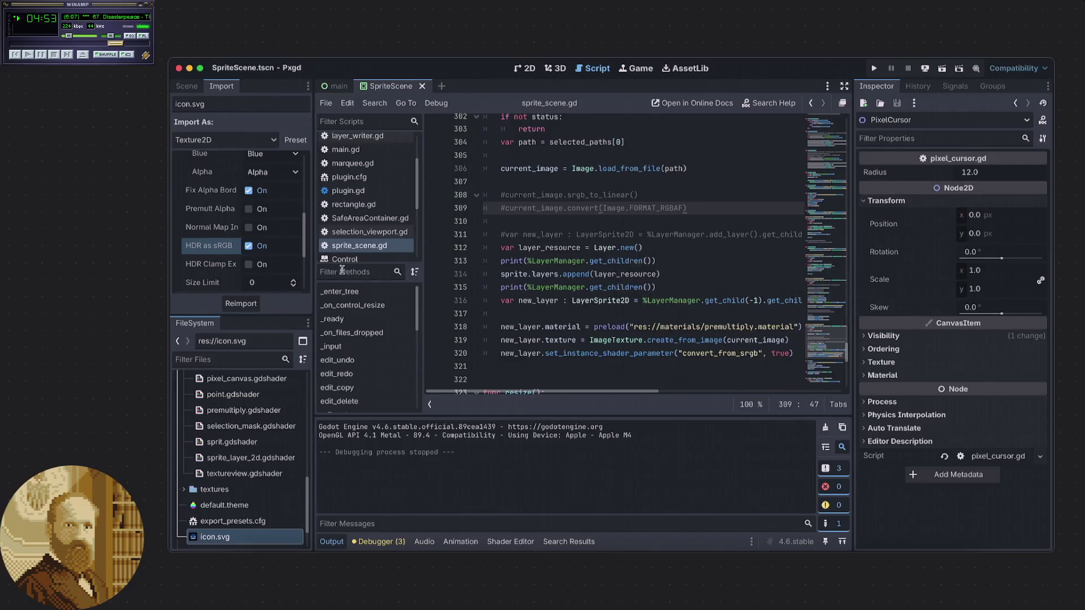
pyautogui.click(248, 246)
pyautogui.click(244, 299)
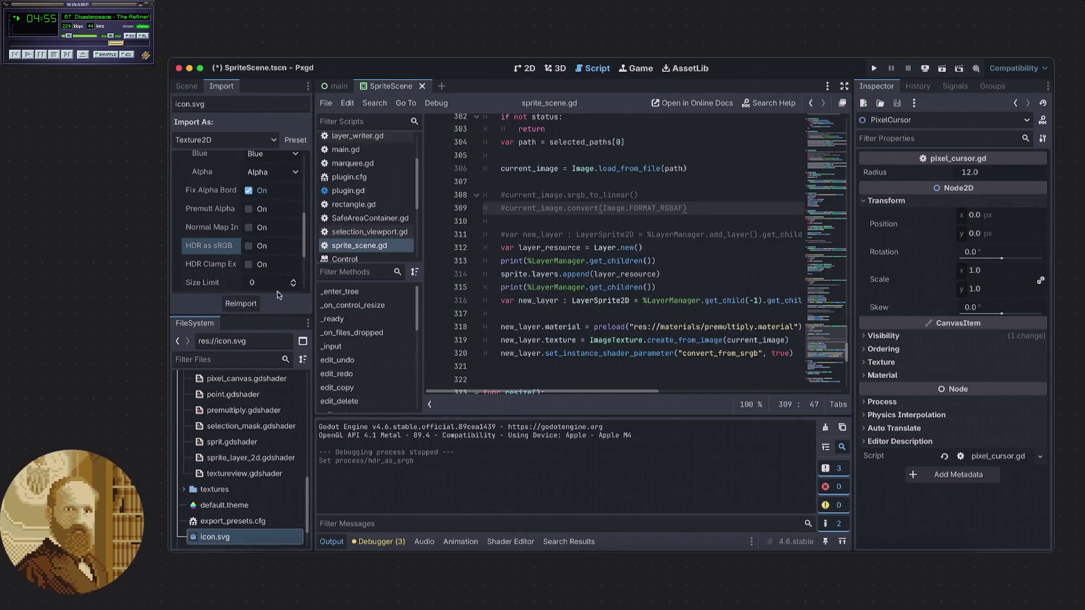
# - Confirm icon.svg keeps Lossless compression and imports as Texture2D
pyautogui.scroll(6, 231, 258)
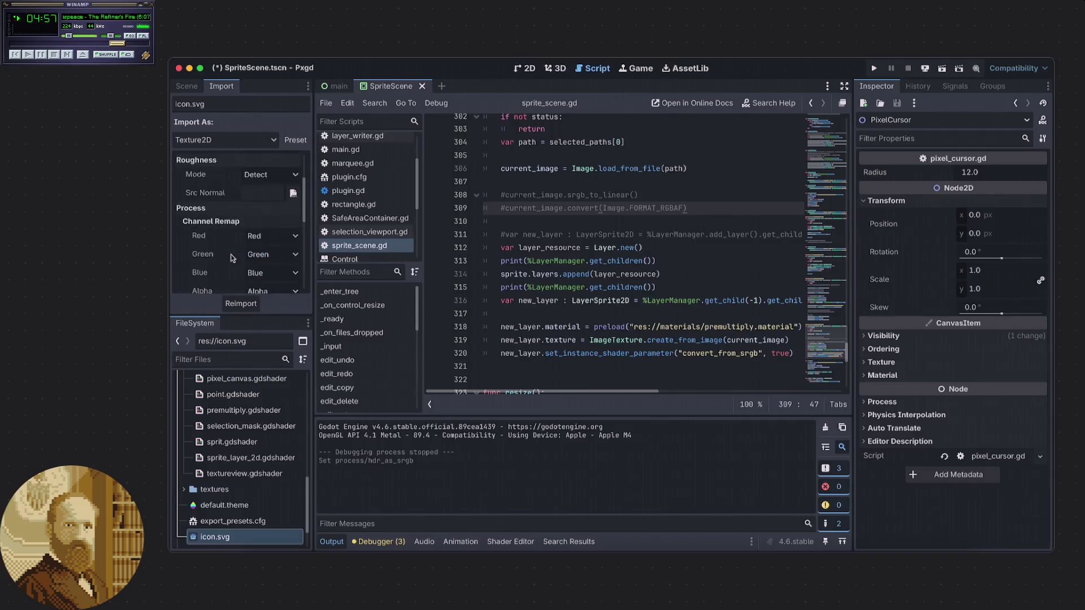
pyautogui.moveTo(238, 261)
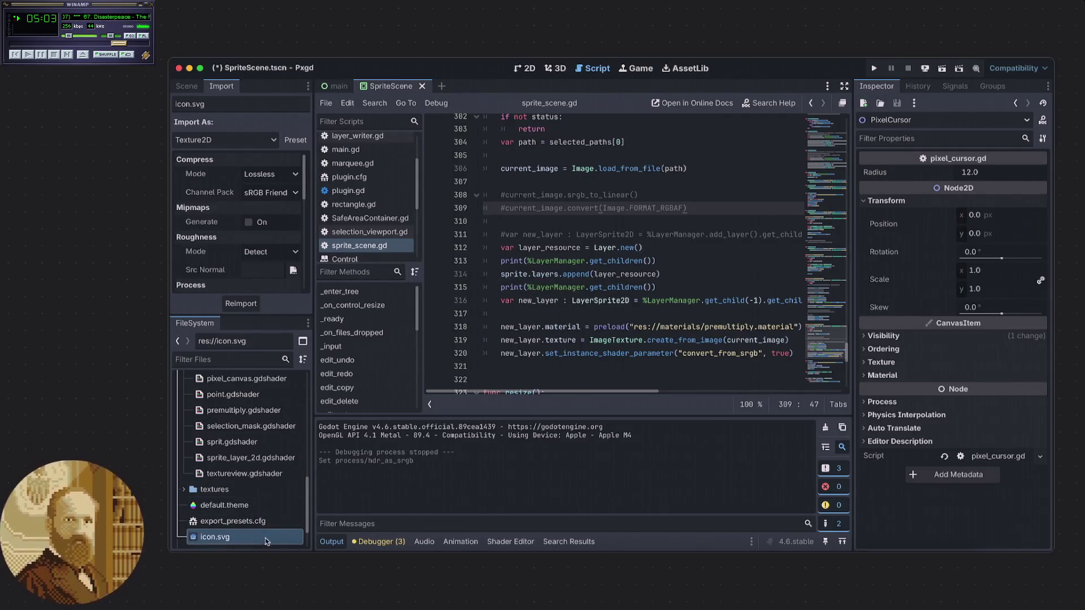
pyautogui.moveTo(264, 535)
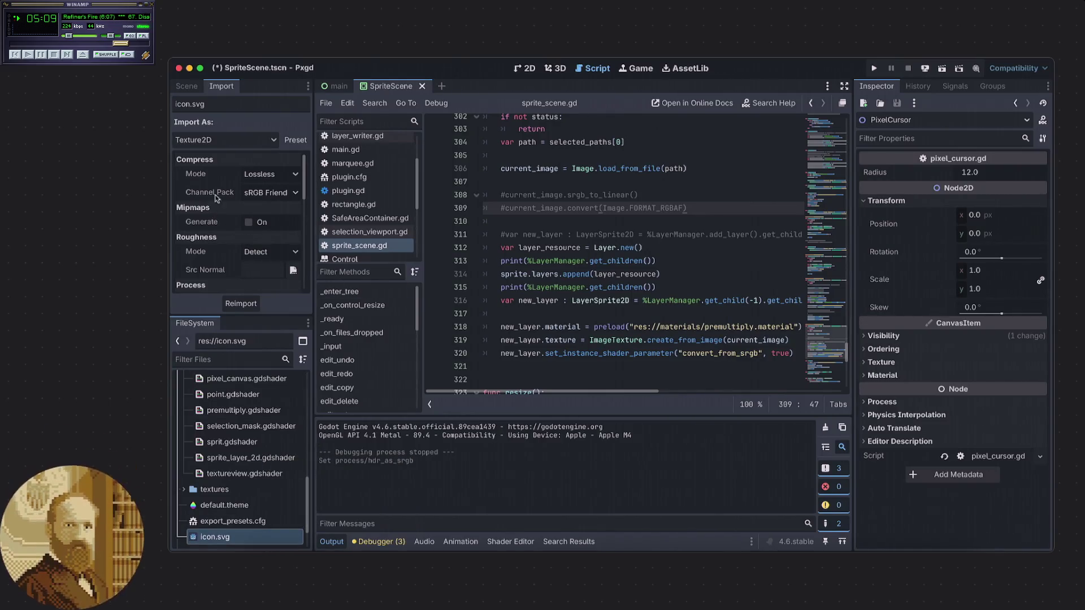
pyautogui.click(250, 177)
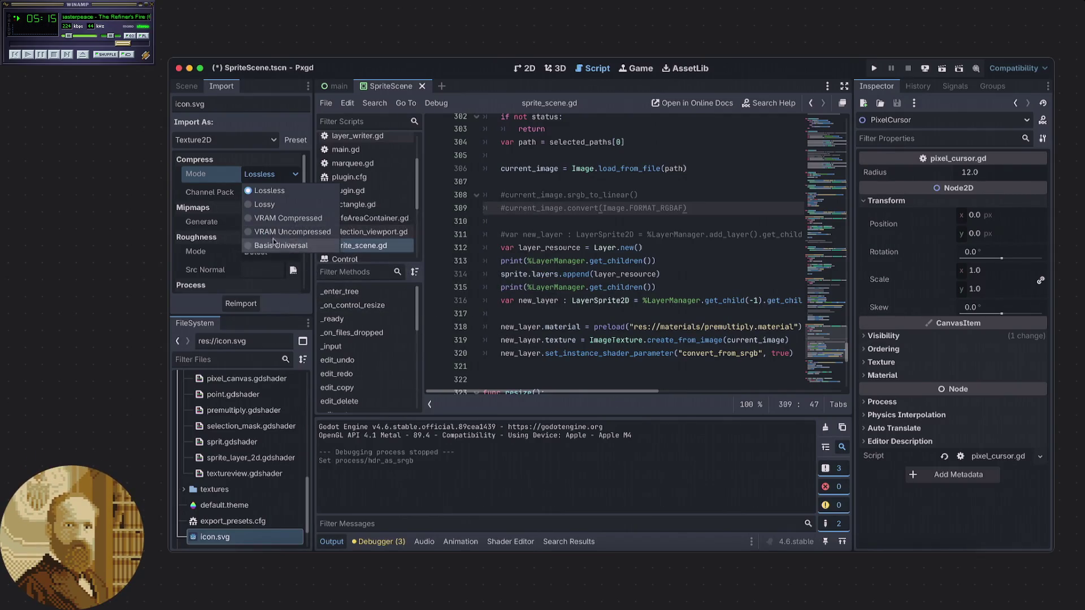
pyautogui.click(218, 179)
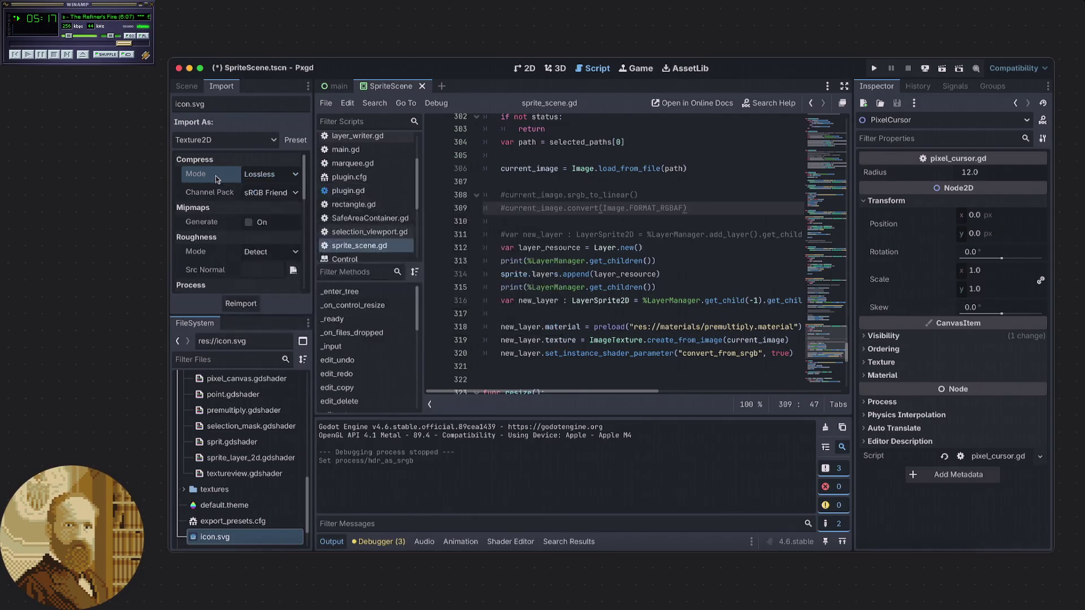
pyautogui.click(243, 144)
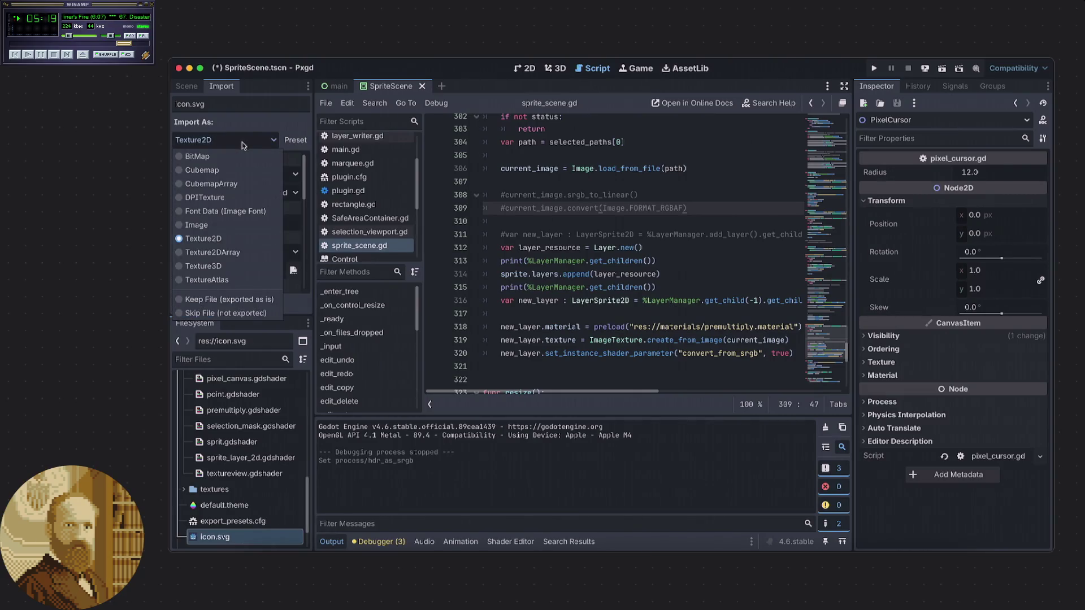
pyautogui.click(246, 128)
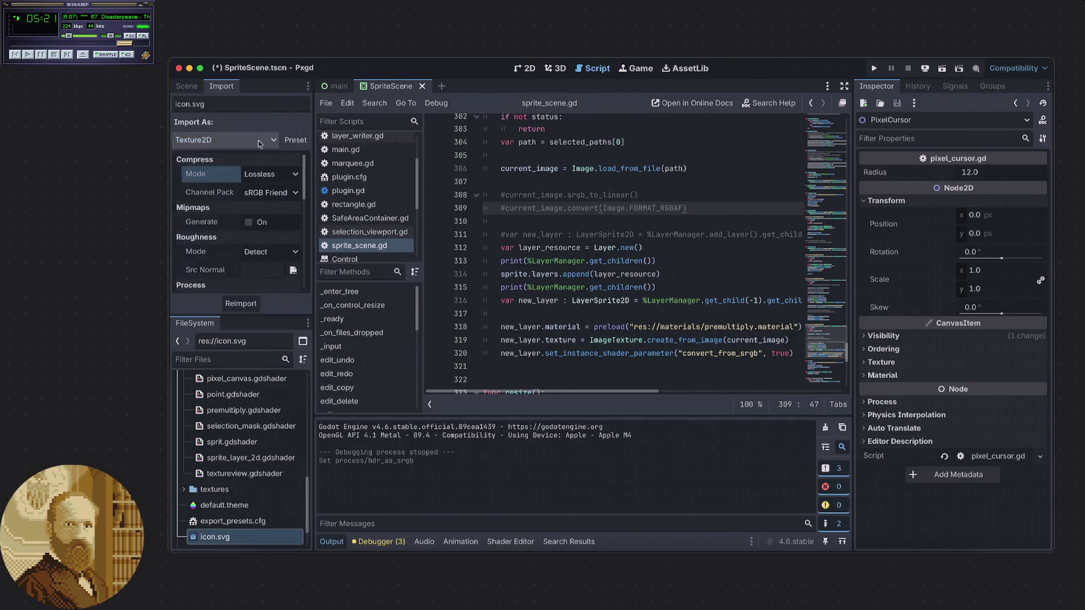
pyautogui.click(679, 275)
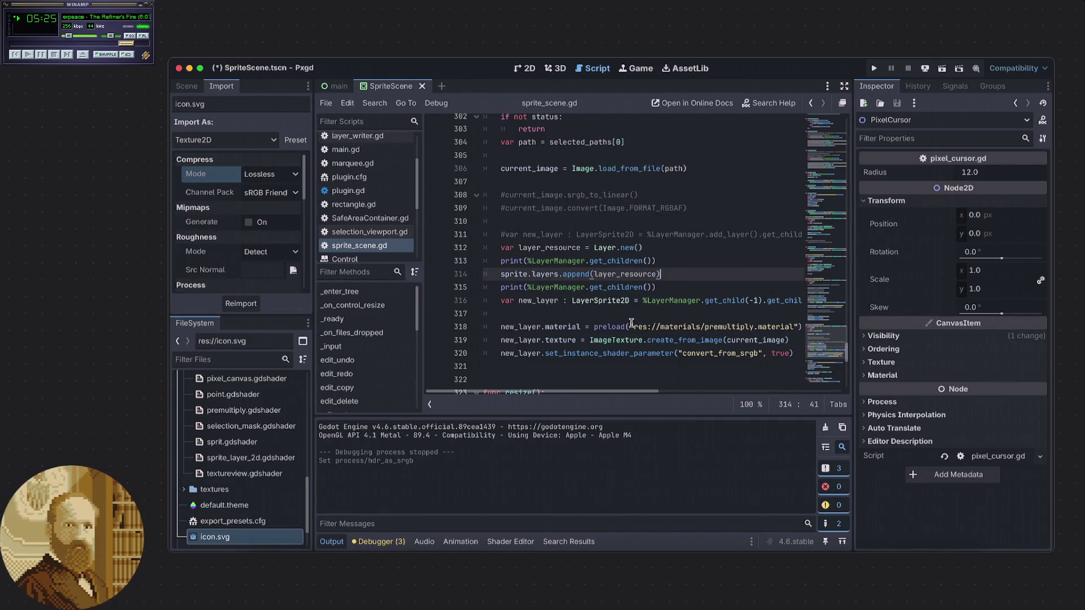
pyautogui.scroll(-3, 254, 480)
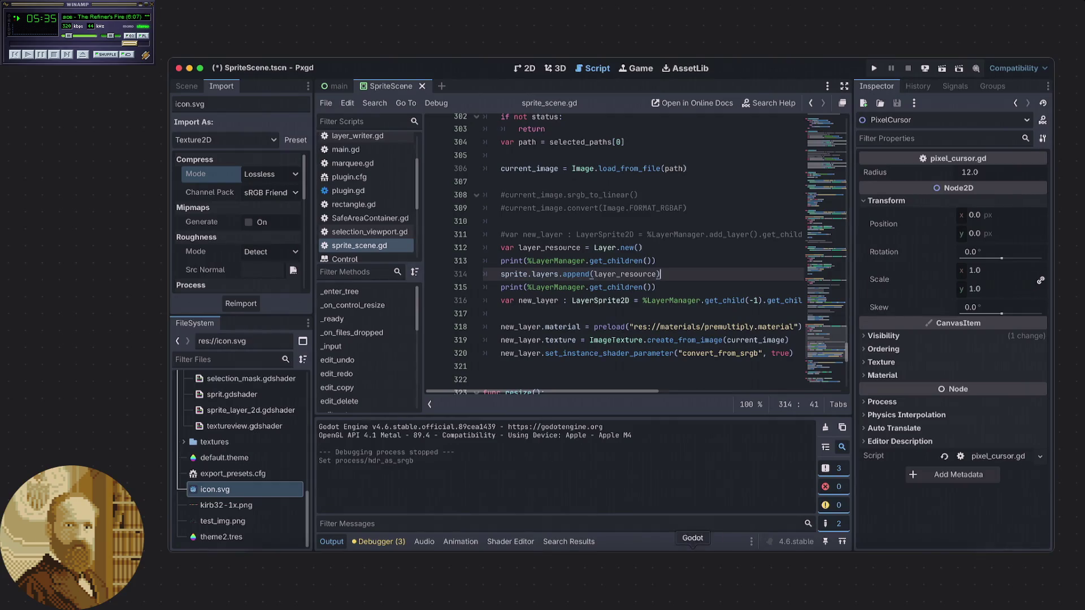
# - Run the project and import kirb32-1x.png from src/pxgd/project as a new canvas layer
pyautogui.press('super+b')
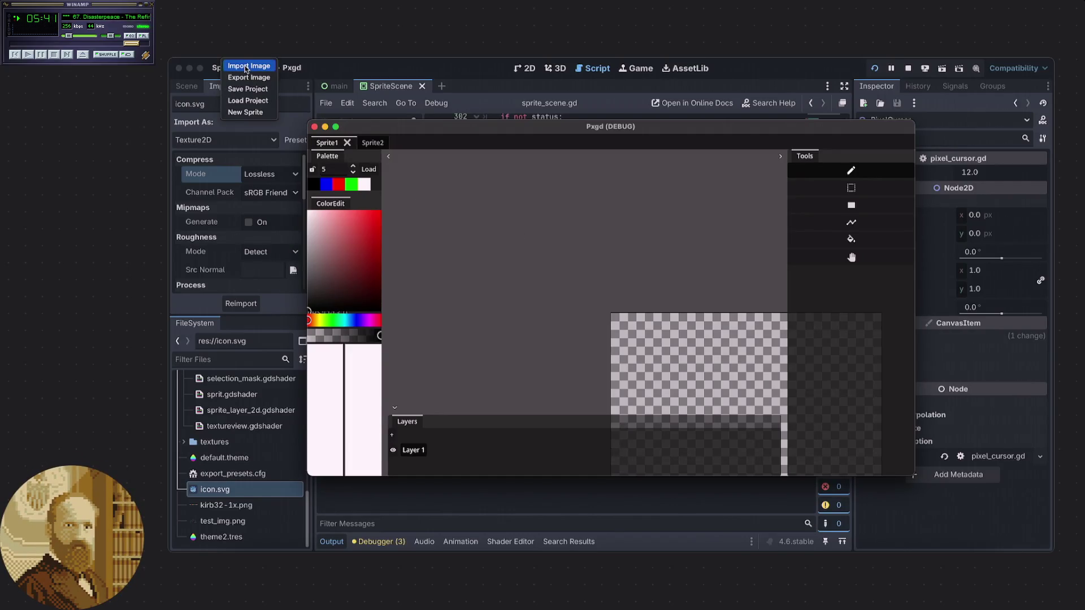
pyautogui.press('super+o')
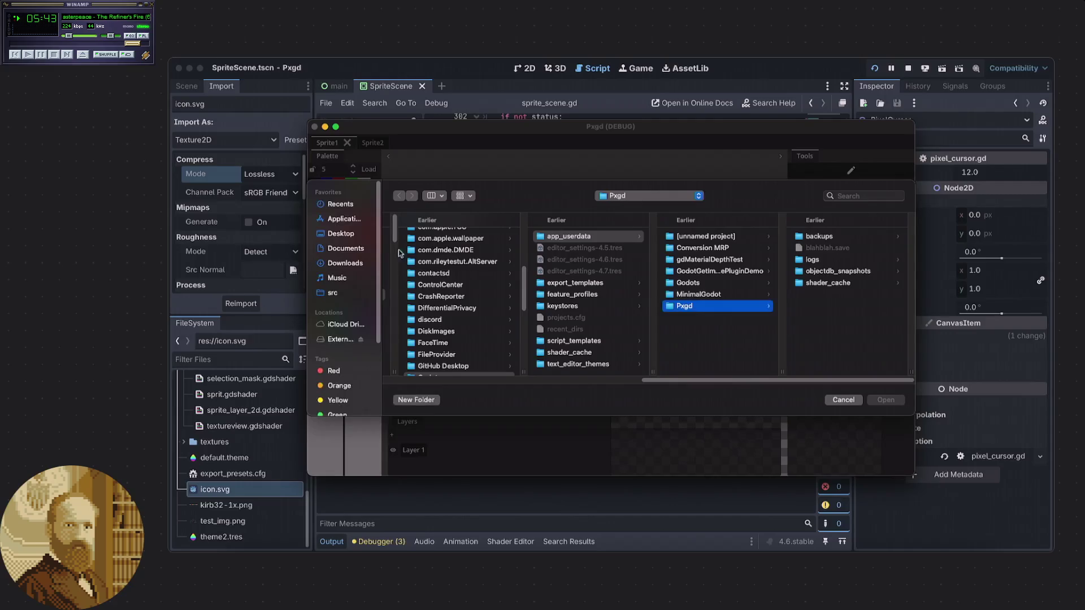
pyautogui.click(333, 292)
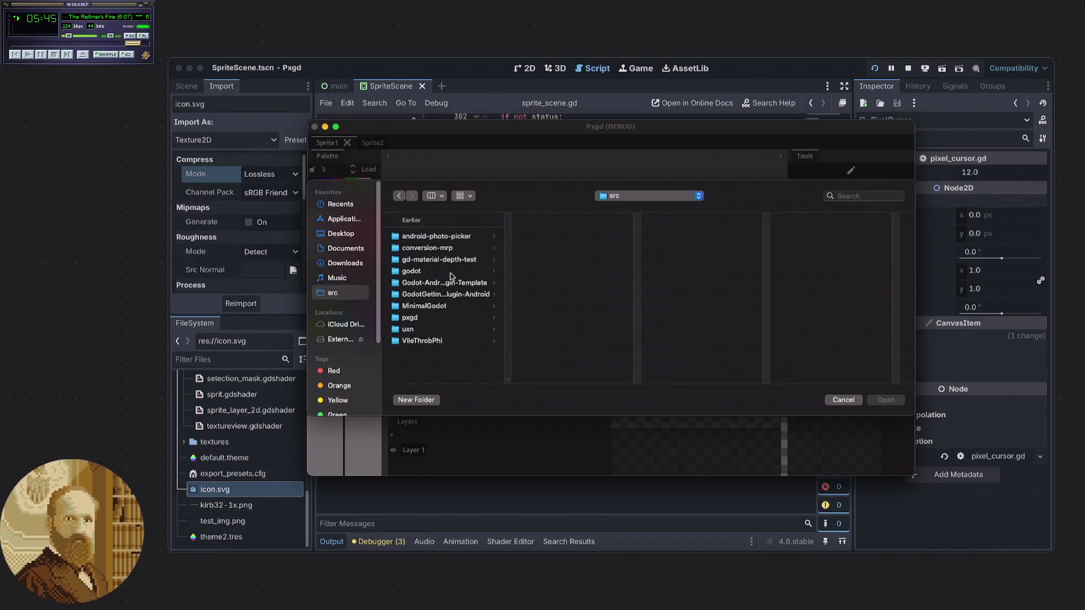
pyautogui.click(436, 318)
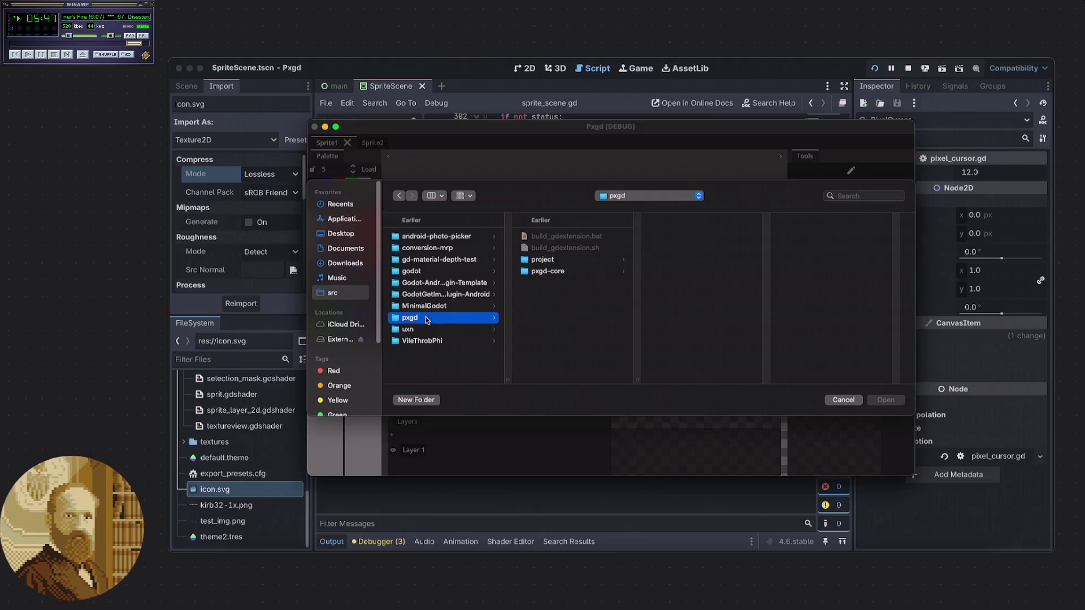
pyautogui.click(558, 261)
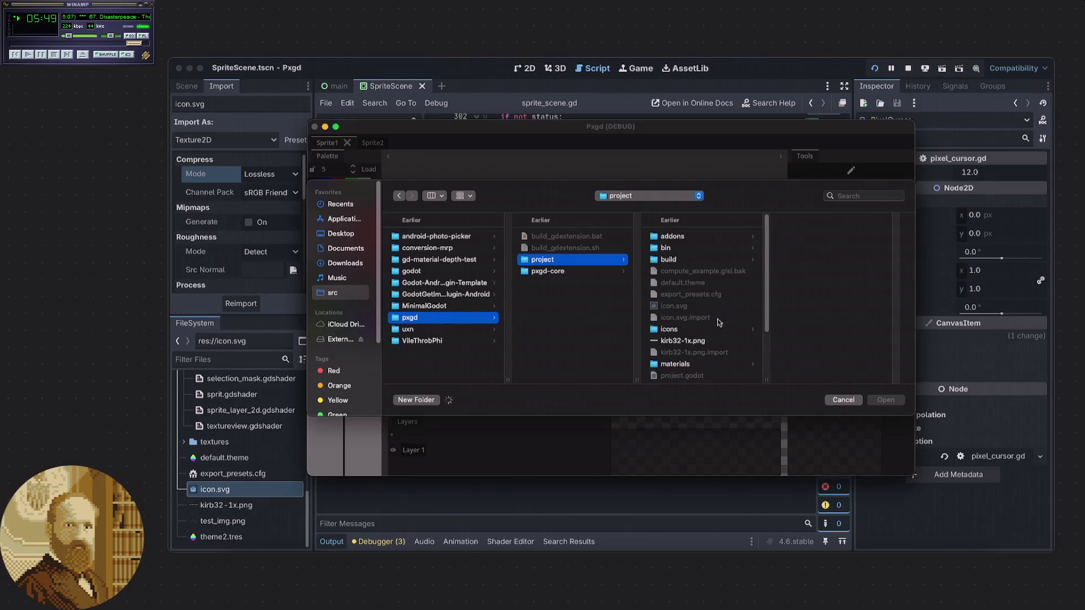
pyautogui.scroll(-5, 718, 321)
pyautogui.click(687, 256)
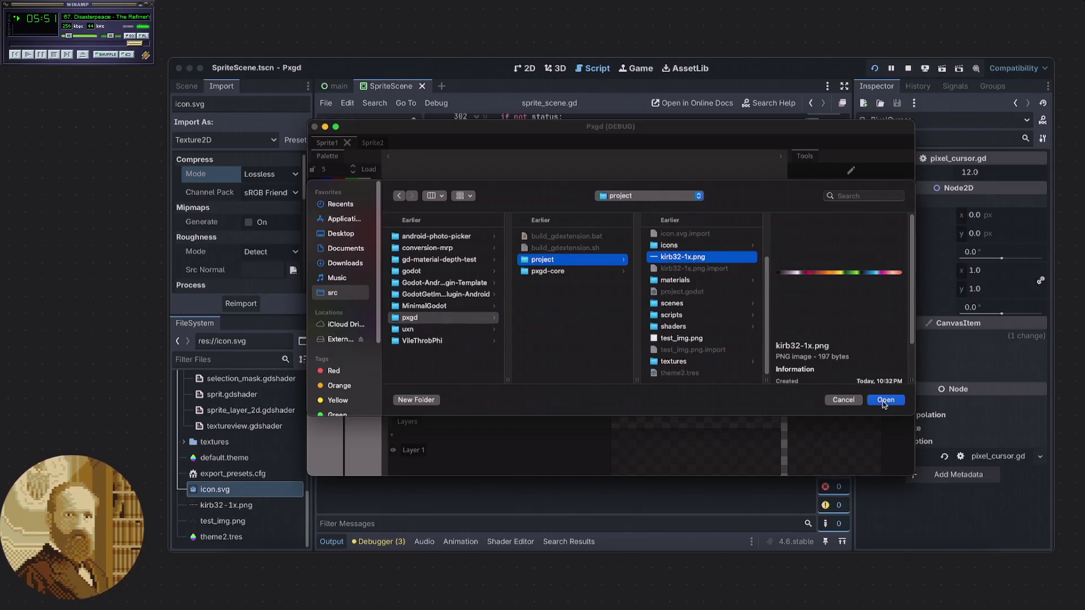
pyautogui.click(884, 400)
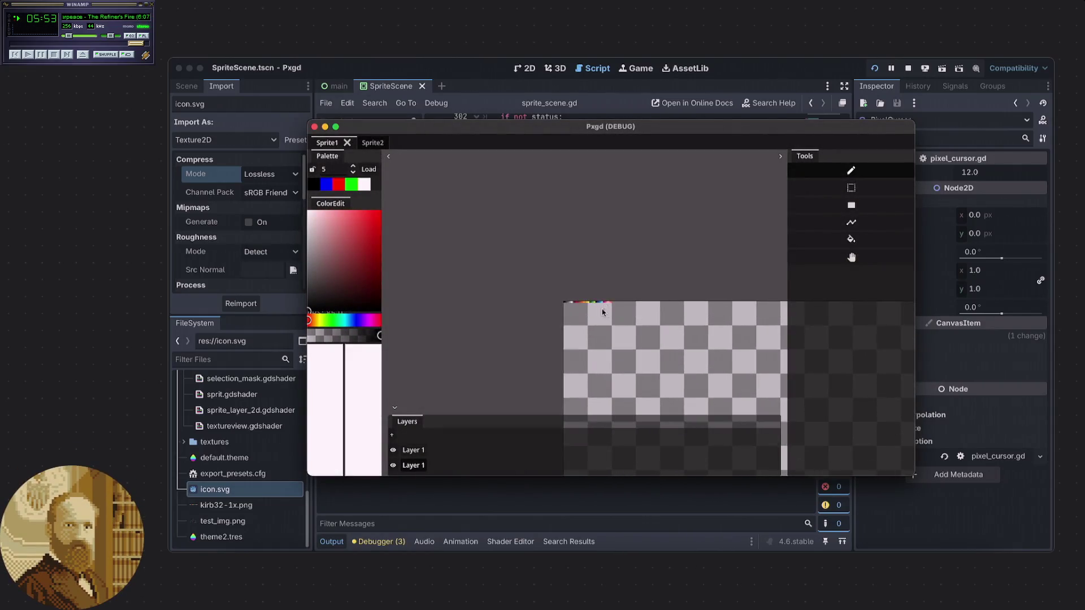
pyautogui.scroll(5, 603, 311)
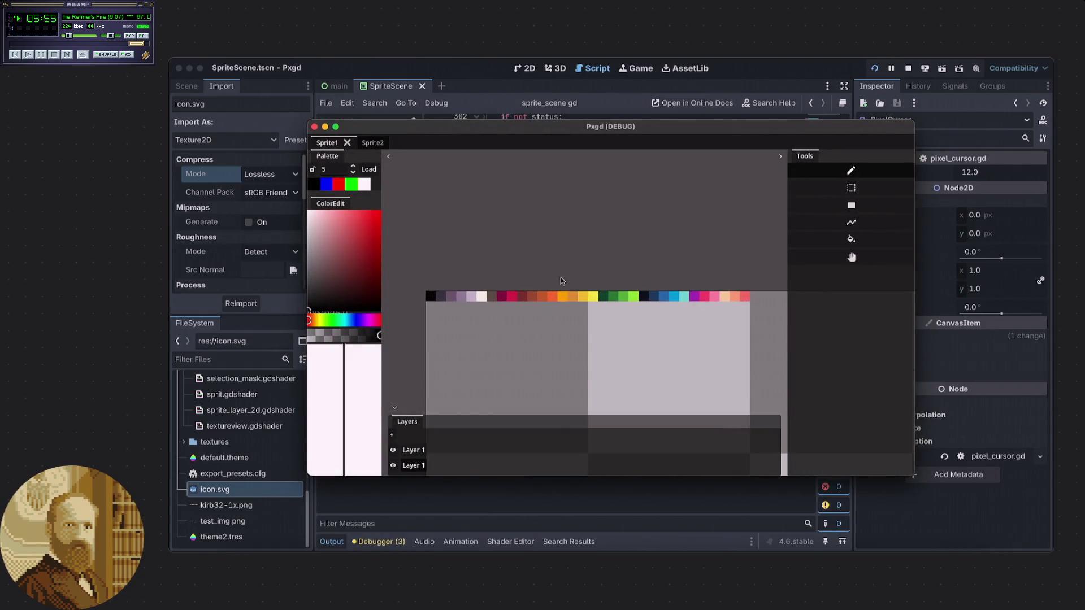
pyautogui.scroll(2, 542, 259)
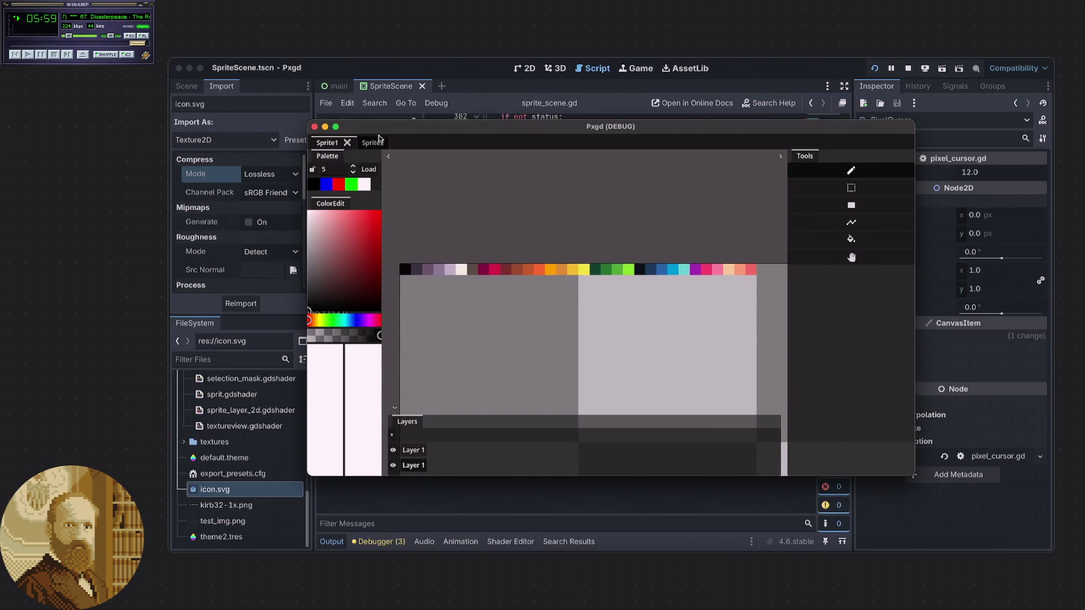
# - Export the sprite image to the Desktop as sample2.png, then show the desktop
pyautogui.rightClick(234, 75)
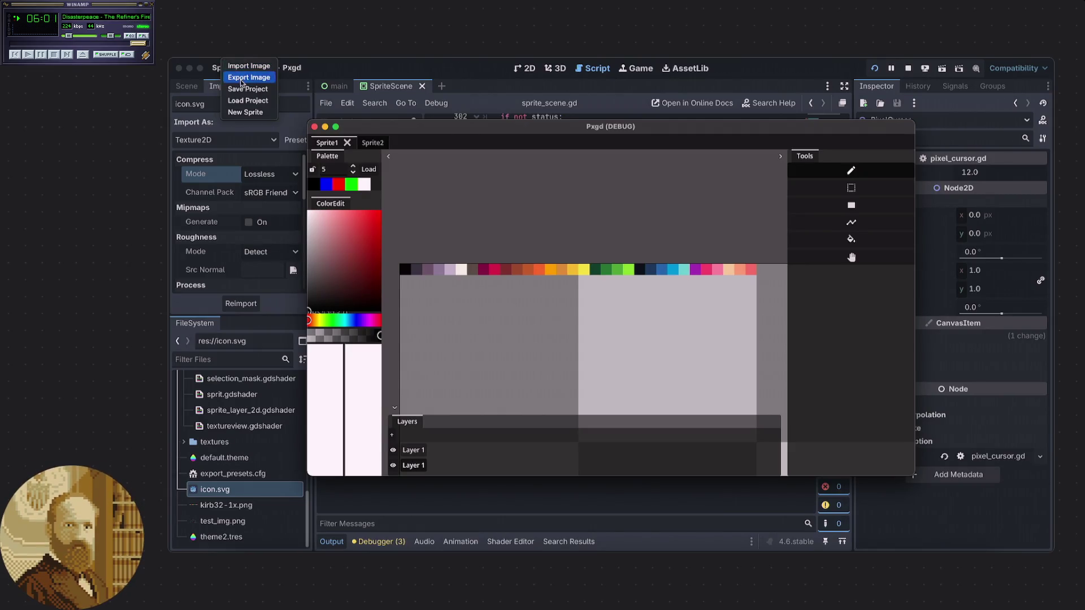
pyautogui.click(383, 143)
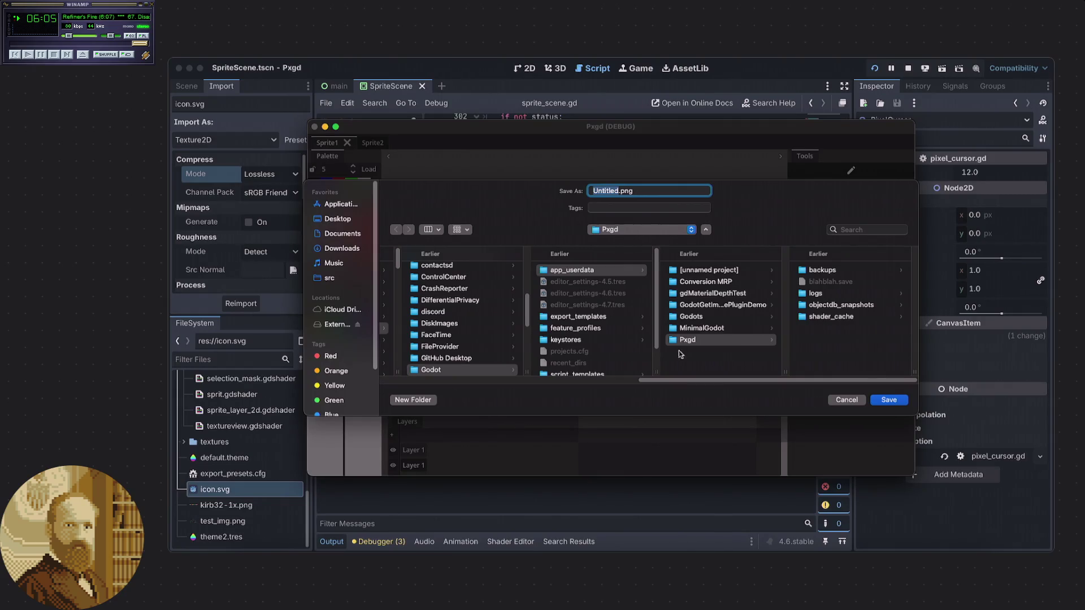
pyautogui.scroll(-5, 490, 331)
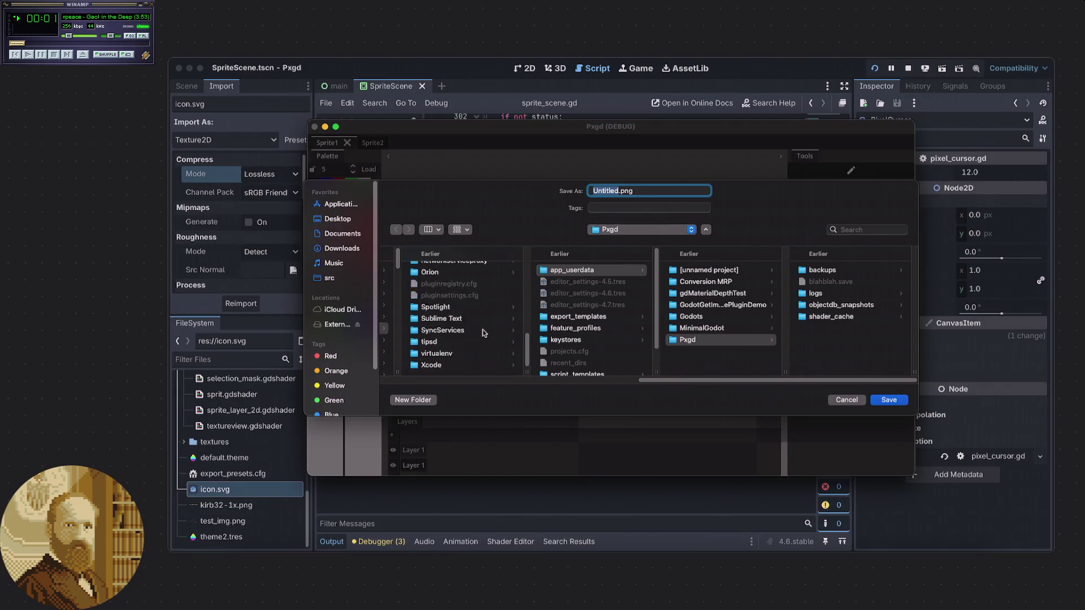
pyautogui.click(339, 220)
pyautogui.scroll(-3, 419, 350)
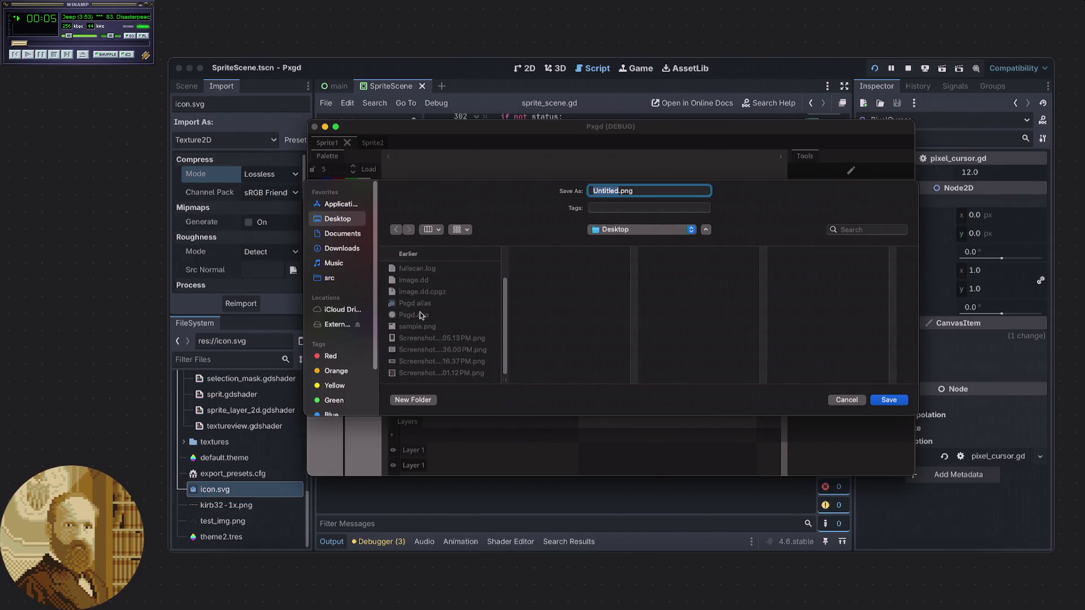
pyautogui.click(417, 326)
pyautogui.click(616, 191)
pyautogui.write('2')
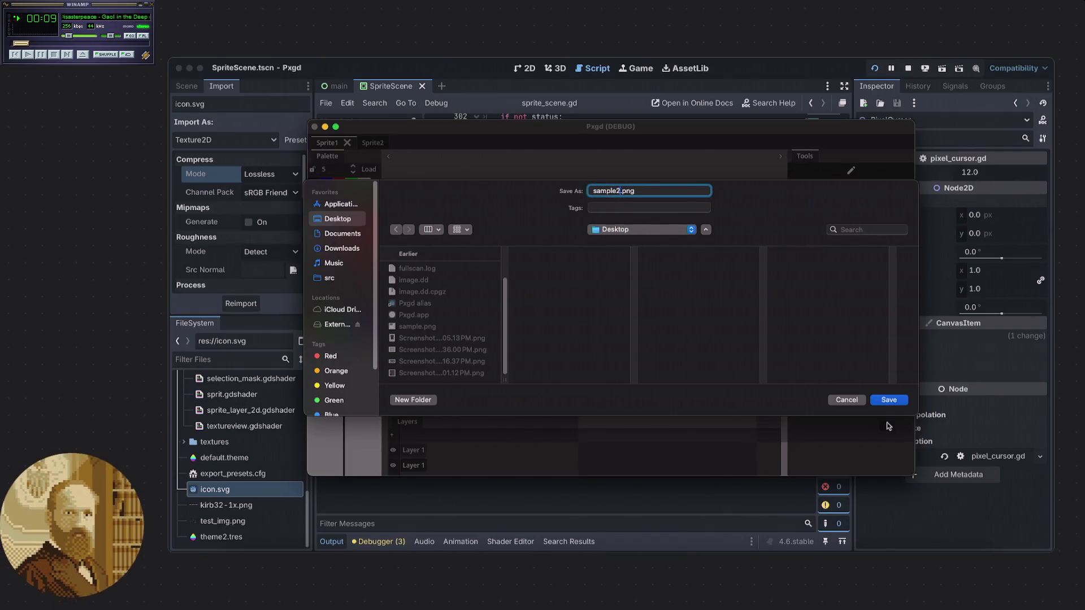
pyautogui.click(888, 400)
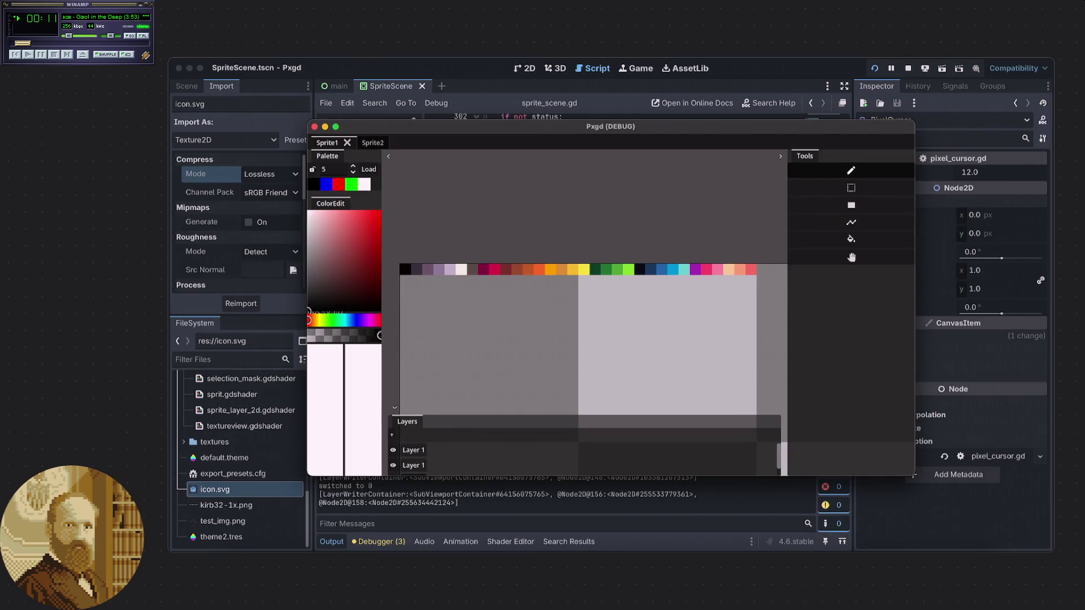
pyautogui.press('F11')
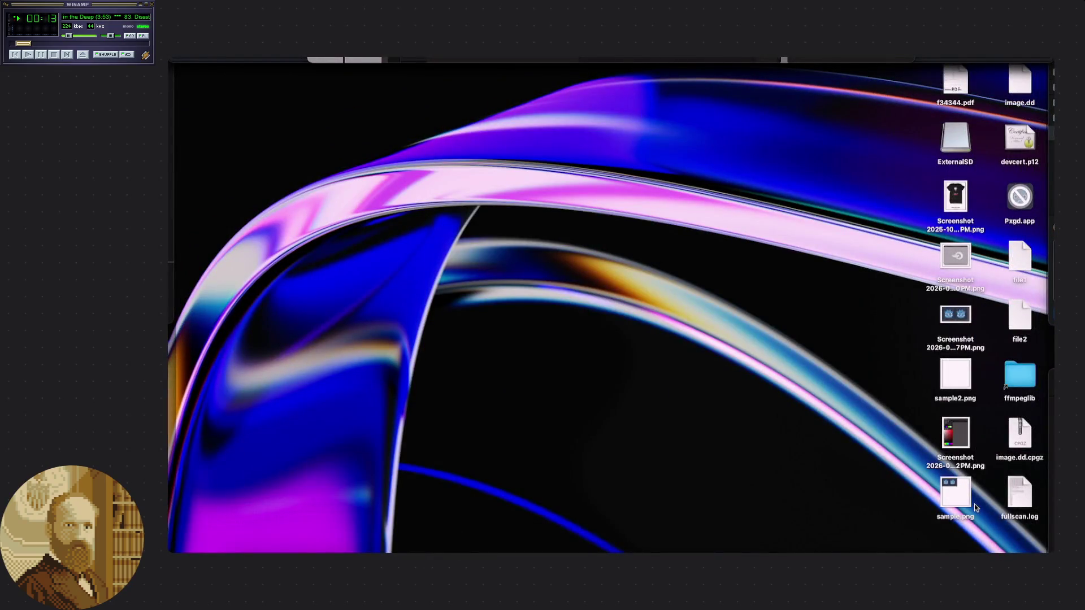
# - Open sample2.png and zoom in three times until its palette strip is visible
pyautogui.doubleClick(952, 379)
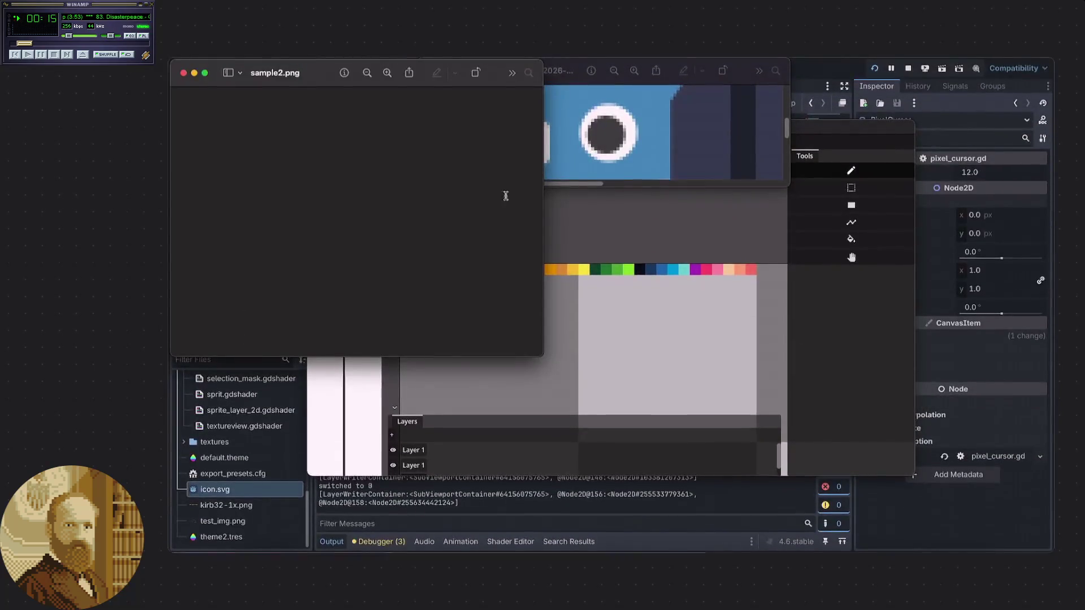
pyautogui.click(388, 74)
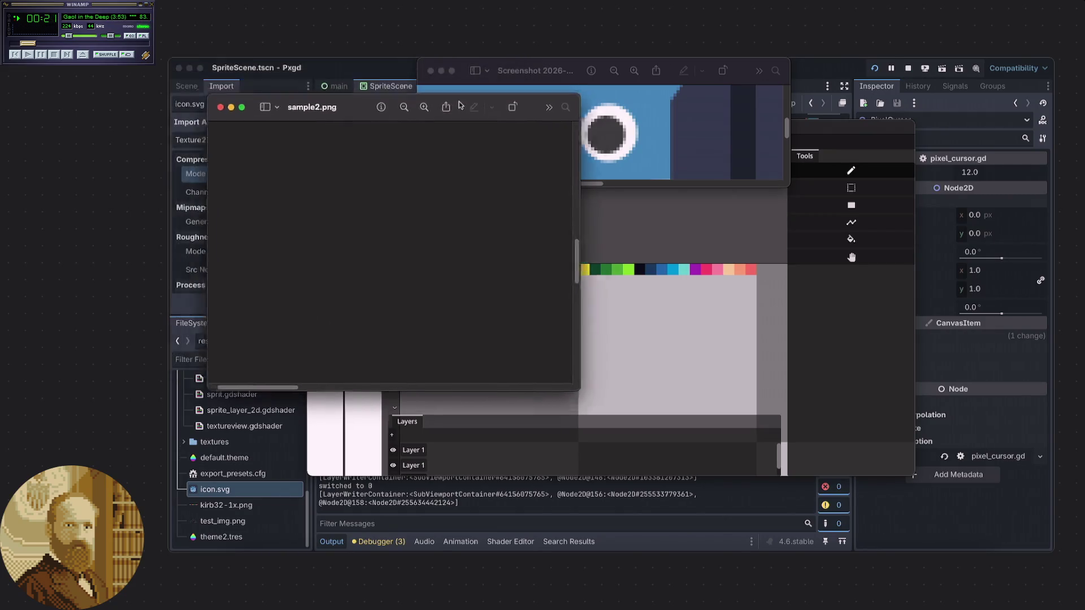
pyautogui.scroll(10, 564, 155)
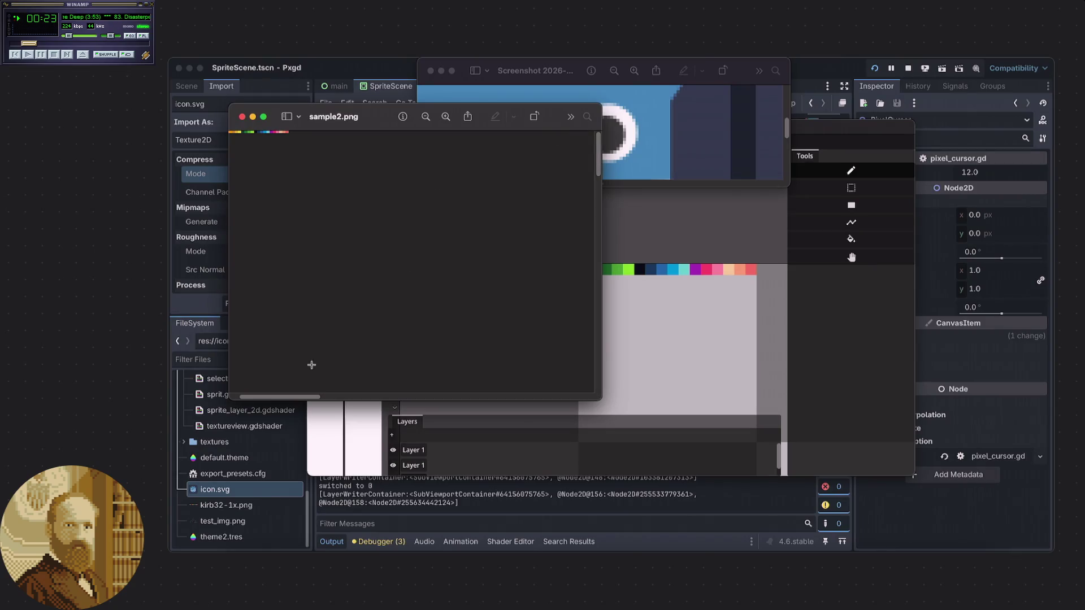
pyautogui.moveTo(287, 398); pyautogui.dragTo(266, 301)
pyautogui.click(445, 116)
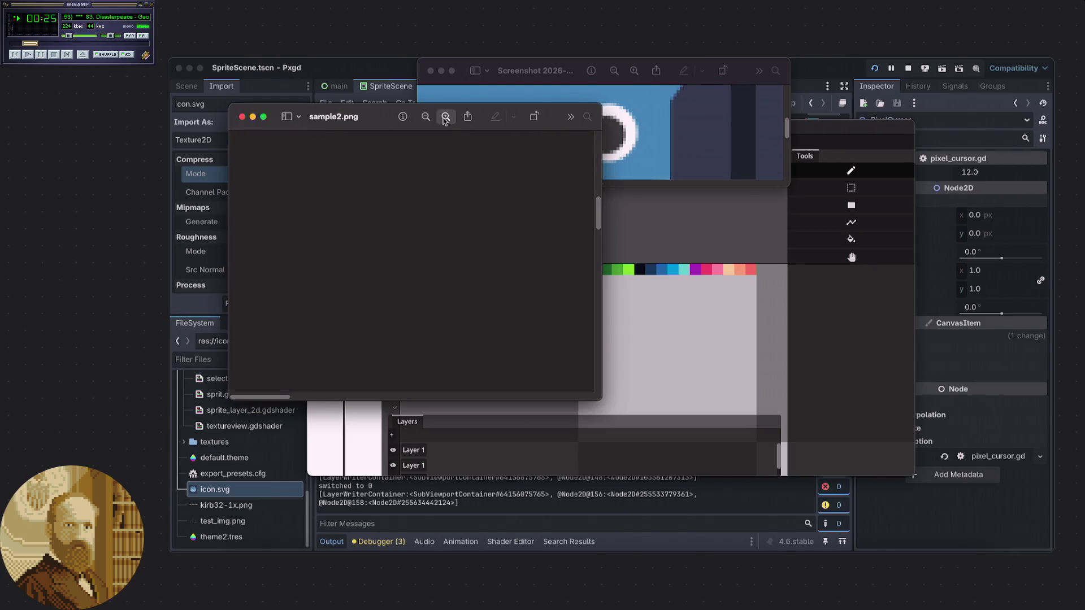
pyautogui.moveTo(275, 401); pyautogui.dragTo(213, 378)
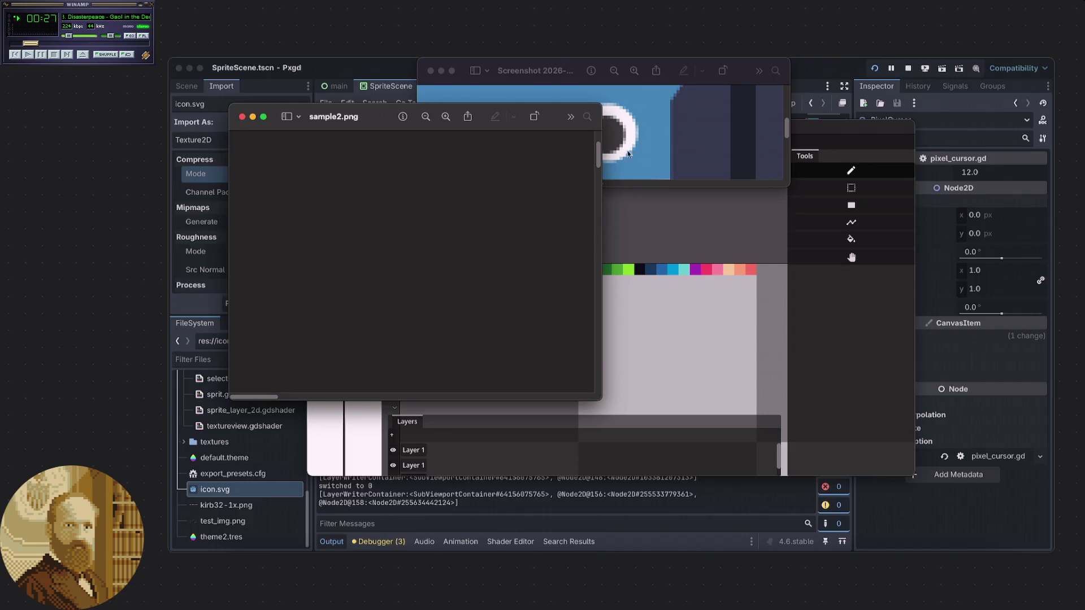
pyautogui.moveTo(598, 158); pyautogui.dragTo(593, 109)
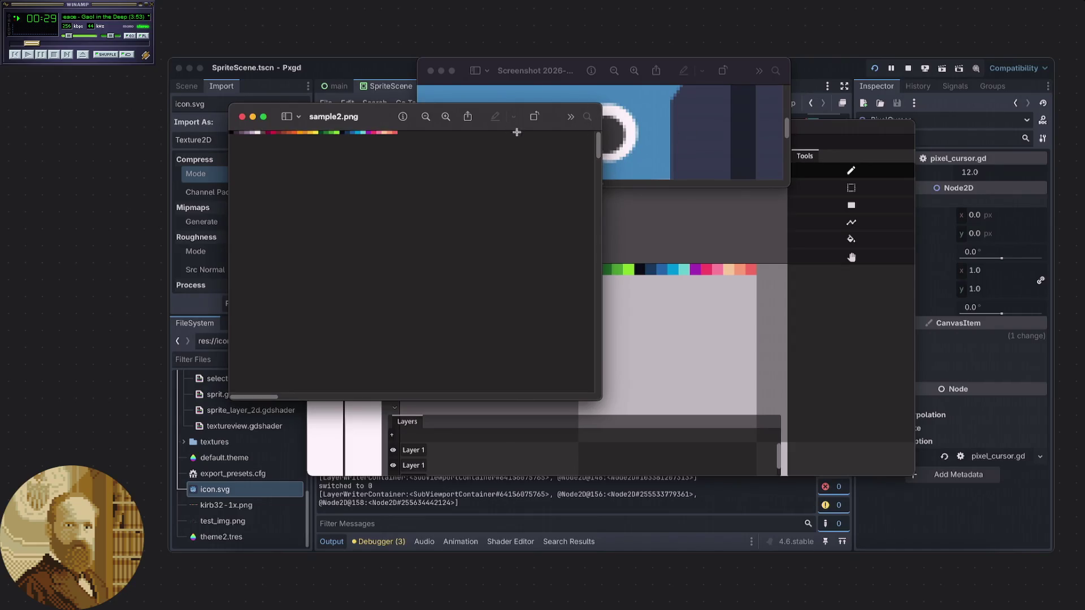
pyautogui.click(445, 116)
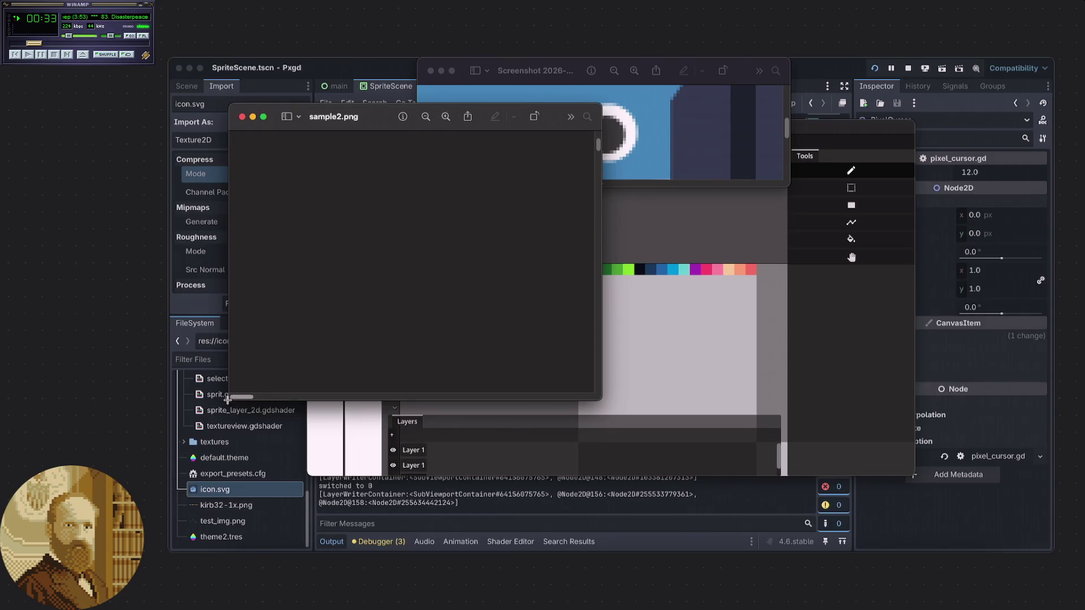
pyautogui.moveTo(597, 145); pyautogui.dragTo(597, 124)
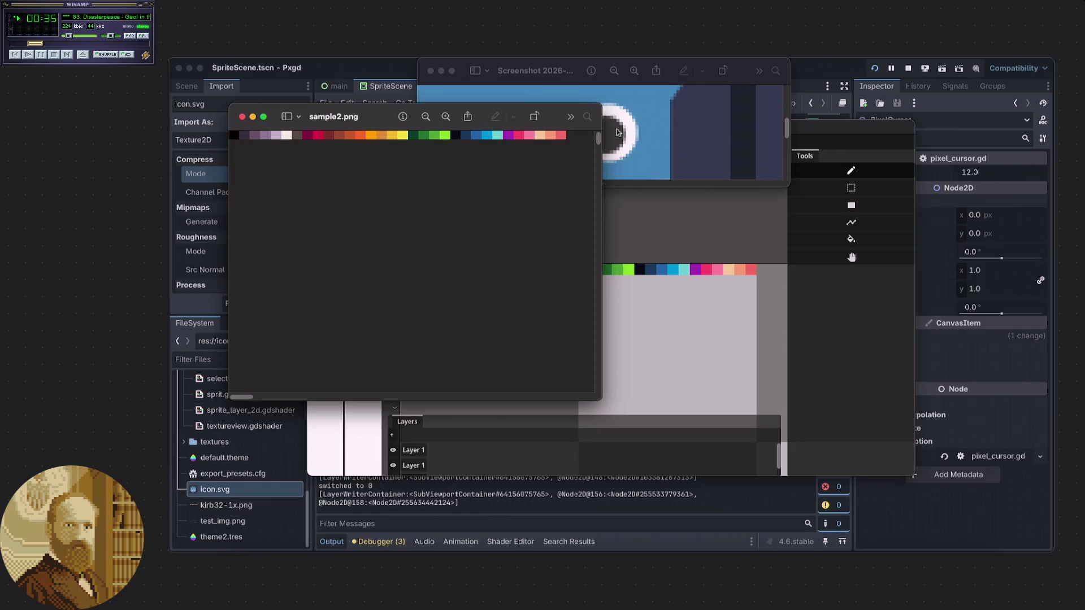
# - Place the sample2.png view below the Pxgd canvas and move the screenshot preview lower
pyautogui.moveTo(514, 120)
pyautogui.mouseDown()
pyautogui.moveTo(928, 216)
pyautogui.moveTo(954, 241)
pyautogui.moveTo(891, 311)
pyautogui.moveTo(726, 305)
pyautogui.mouseUp()
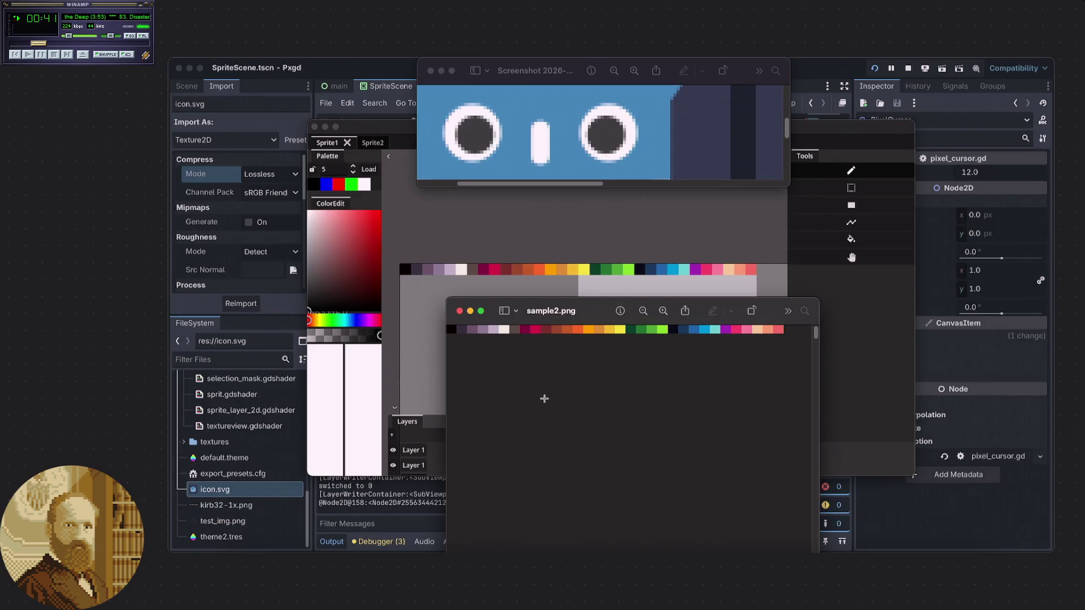
pyautogui.moveTo(597, 314)
pyautogui.mouseDown()
pyautogui.moveTo(526, 315)
pyautogui.moveTo(720, 311)
pyautogui.moveTo(619, 307)
pyautogui.moveTo(579, 259)
pyautogui.moveTo(579, 286)
pyautogui.moveTo(606, 229)
pyautogui.moveTo(601, 405)
pyautogui.mouseUp()
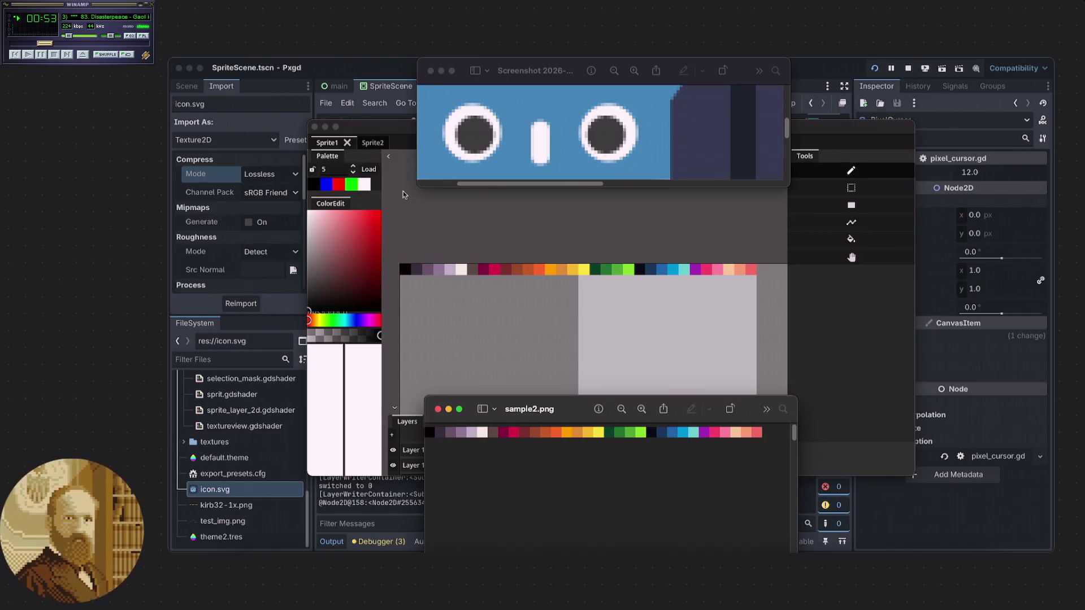
pyautogui.click(624, 64)
pyautogui.moveTo(624, 64)
pyautogui.mouseDown()
pyautogui.moveTo(618, 138)
pyautogui.moveTo(598, 126)
pyautogui.moveTo(618, 118)
pyautogui.moveTo(607, 103)
pyautogui.moveTo(846, 102)
pyautogui.mouseUp()
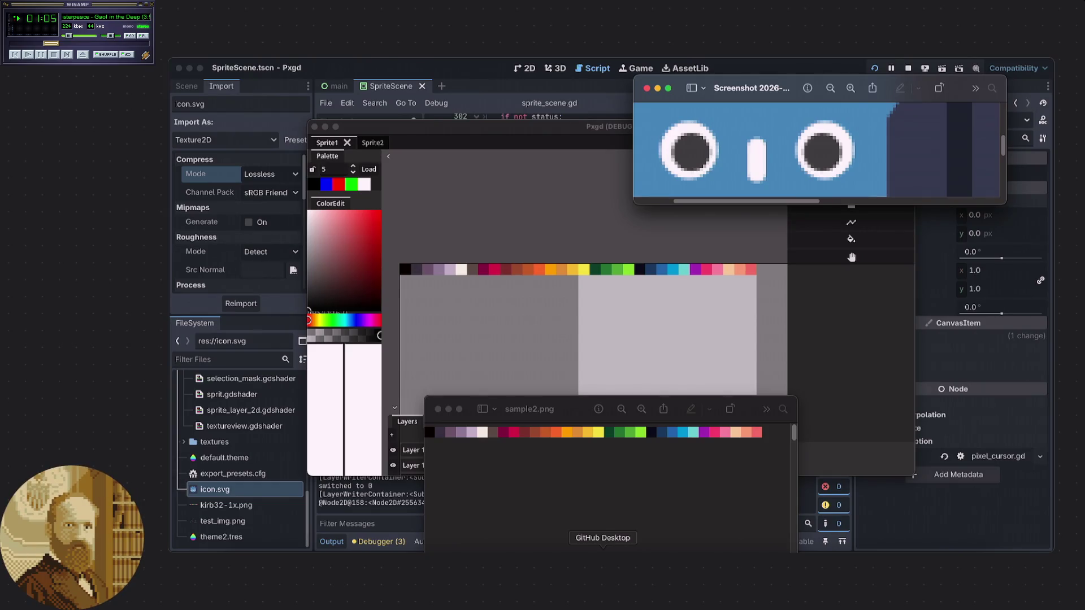
# - Open Digital Color Meter at the bottom right, close the screenshot preview, and switch to Finder
pyautogui.click(556, 565)
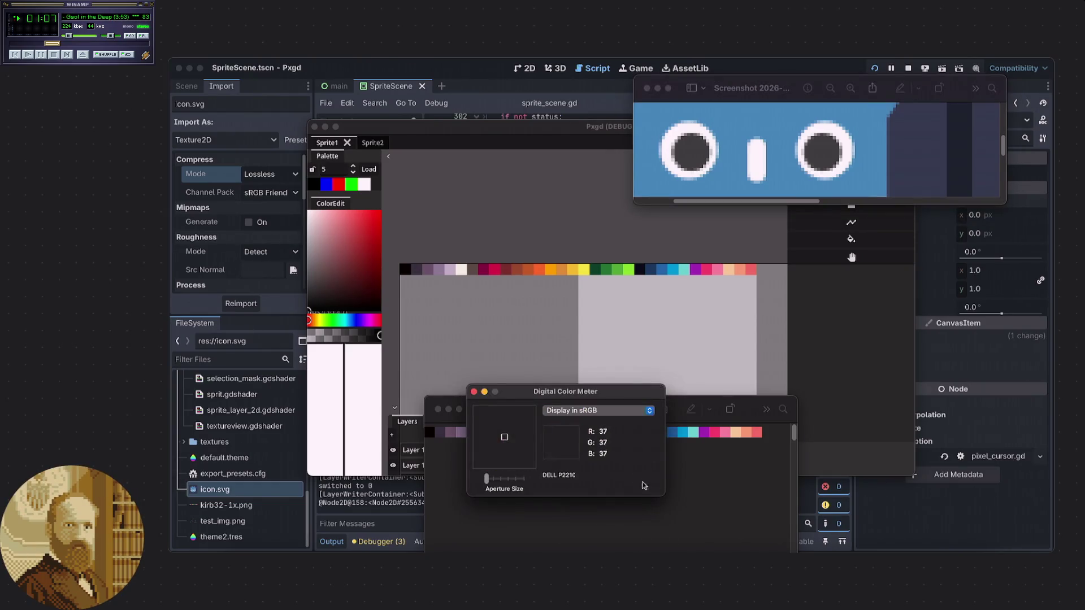
pyautogui.moveTo(602, 395); pyautogui.dragTo(993, 410)
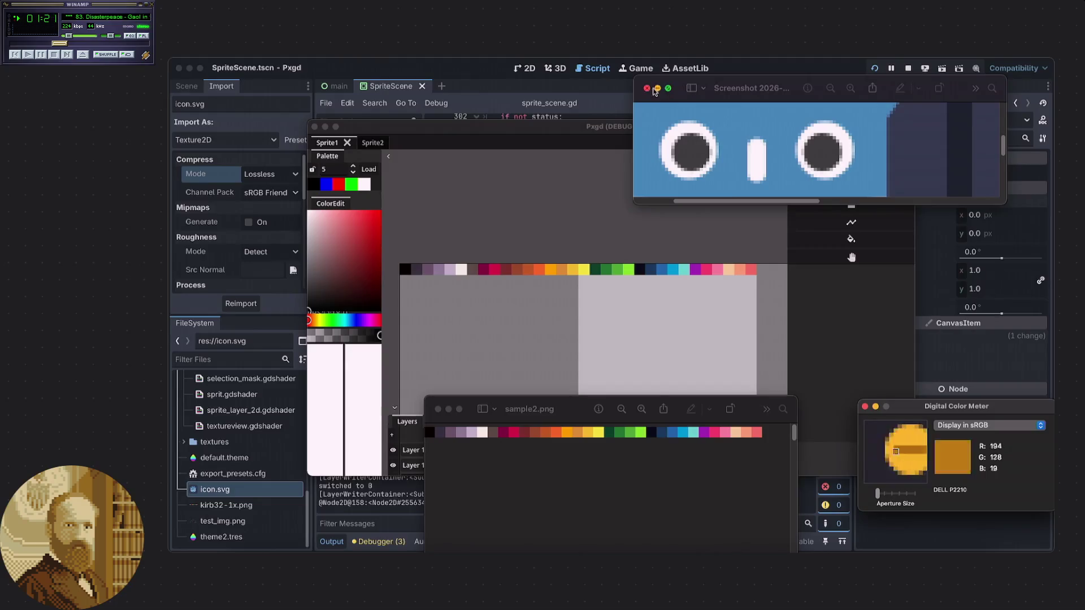
pyautogui.press('super+w')
pyautogui.press('super+Tab')
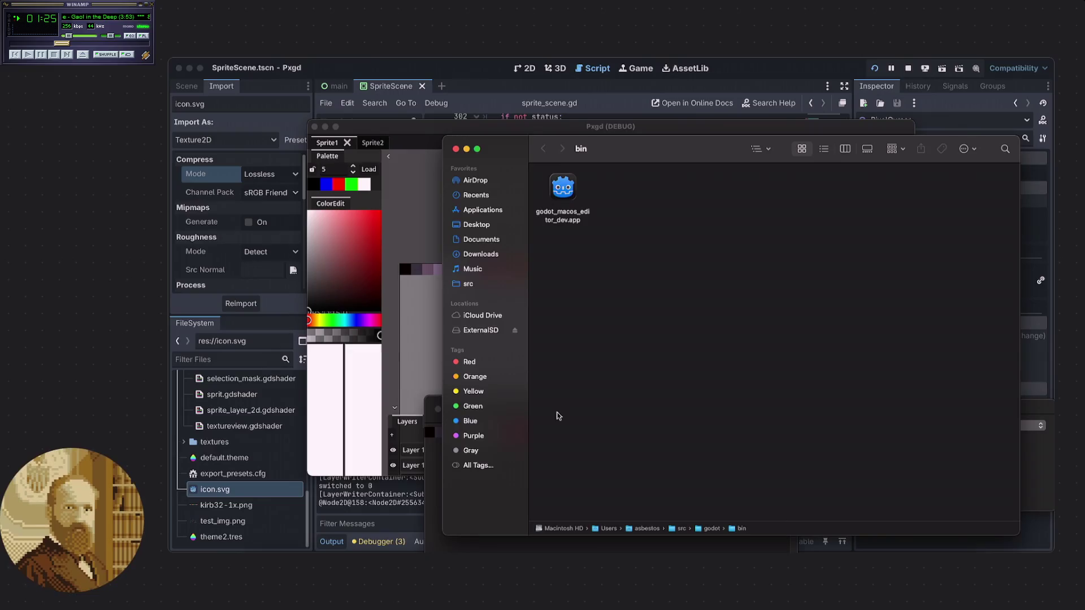
# - Open kirb32-1x.png from src/pxgd/project and zoom in four times to a full-width palette strip
pyautogui.click(468, 283)
pyautogui.doubleClick(562, 188)
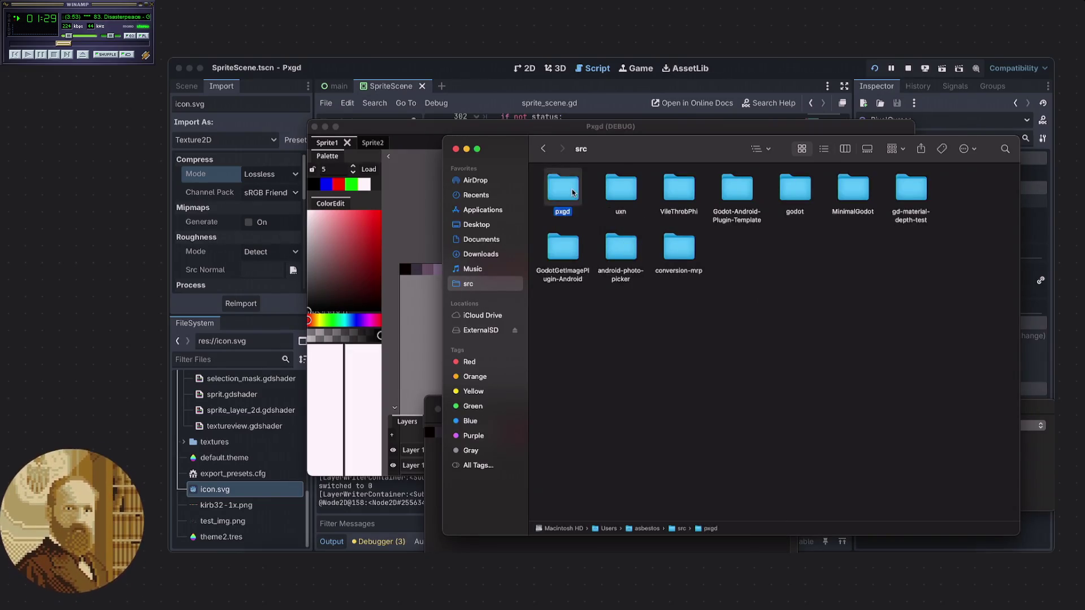
pyautogui.doubleClick(670, 210)
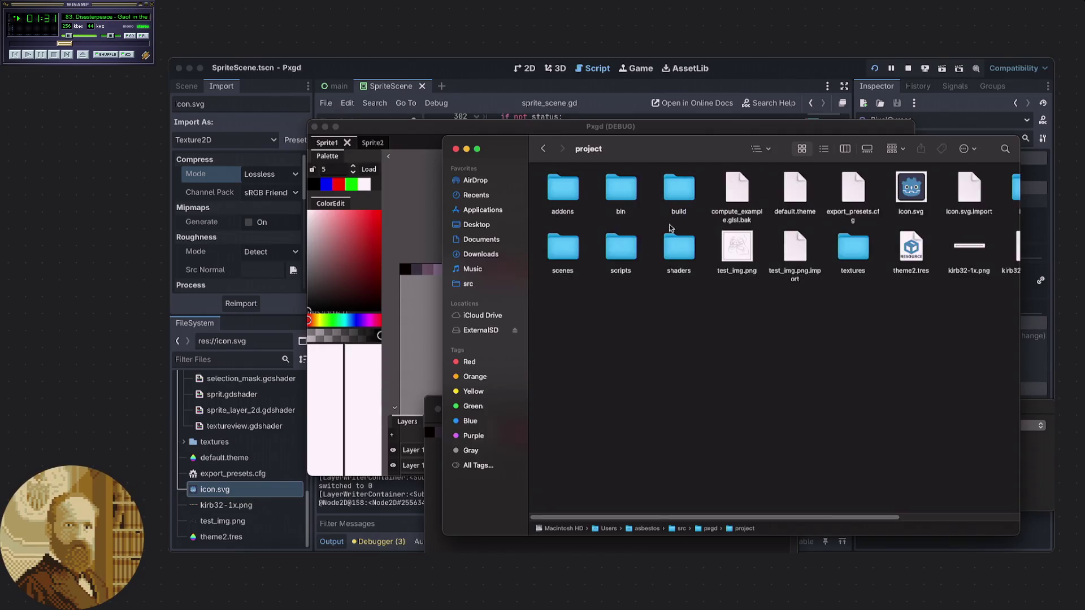
pyautogui.doubleClick(967, 249)
pyautogui.moveTo(464, 145); pyautogui.dragTo(470, 207)
pyautogui.click(473, 212)
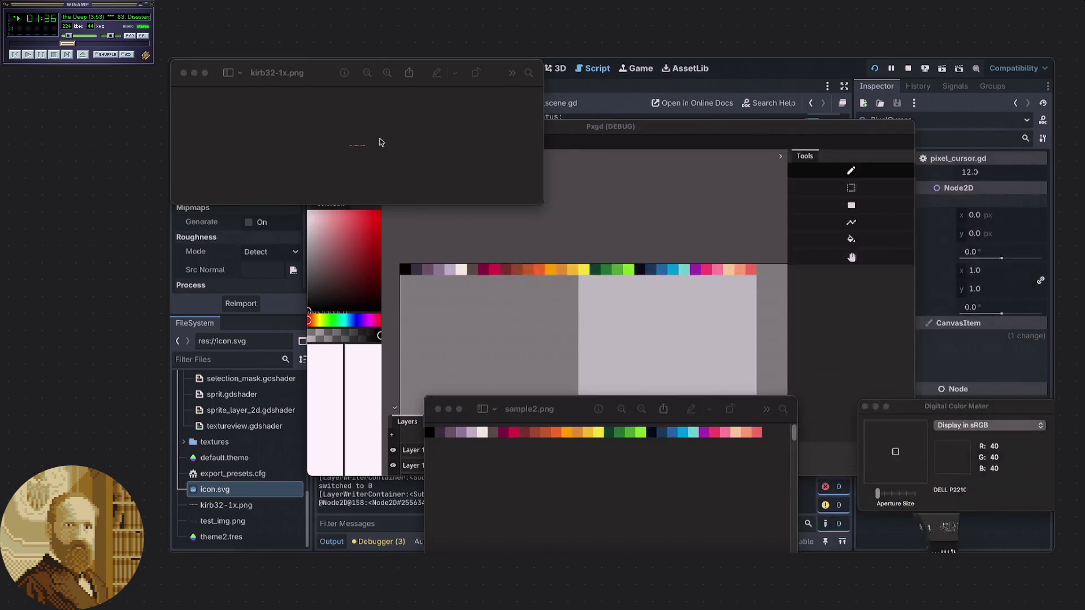
pyautogui.click(387, 73)
pyautogui.click(388, 74)
pyautogui.click(387, 73)
pyautogui.click(388, 74)
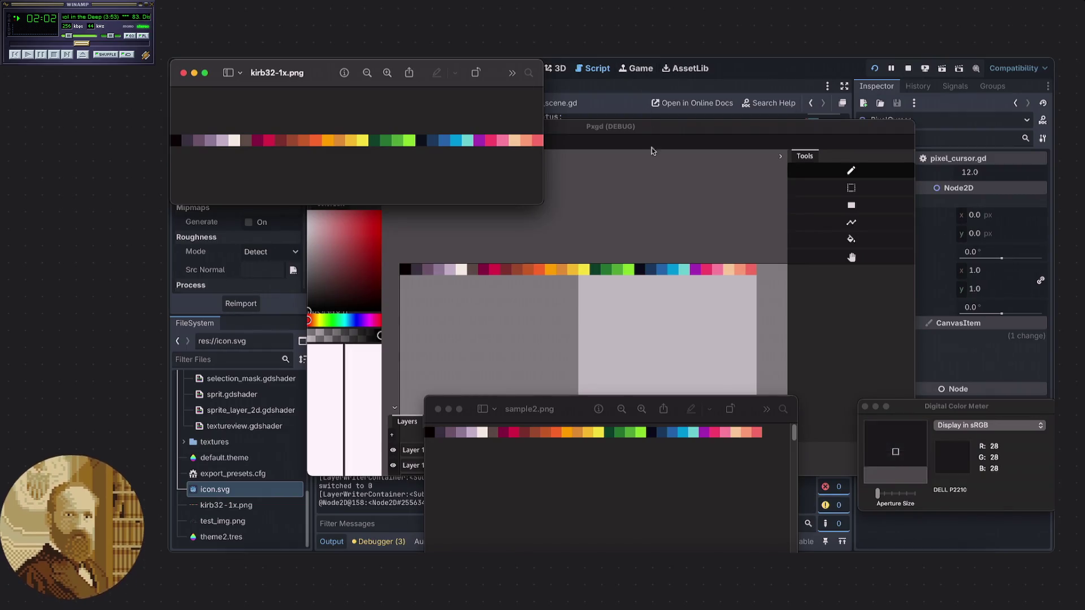
# - Nudge the sample2.png view up, then bring Pxgd and the Godot editor to front
pyautogui.moveTo(569, 409); pyautogui.dragTo(573, 402)
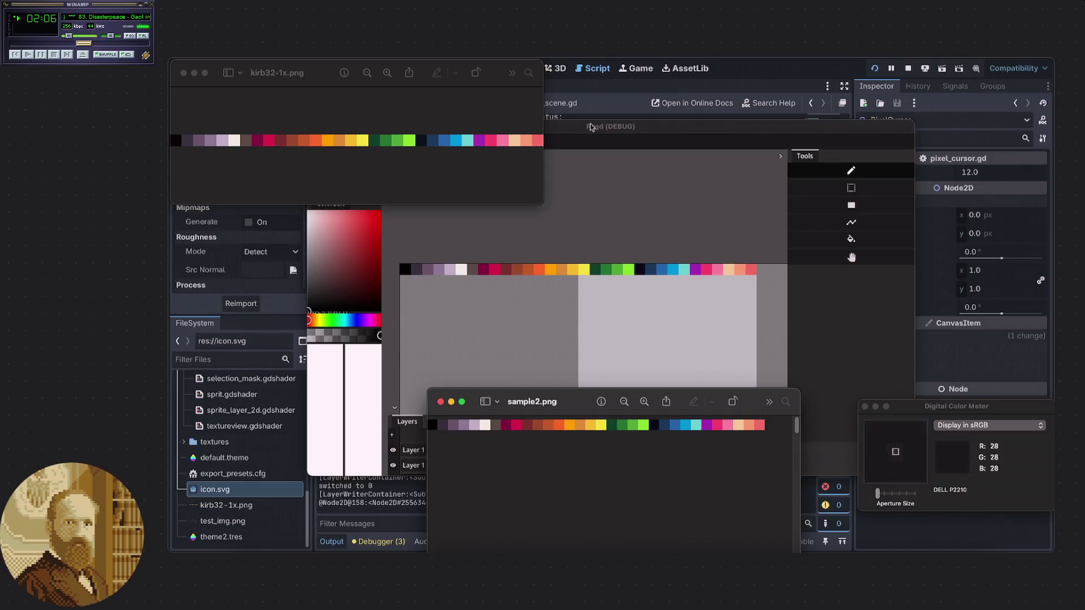
pyautogui.click(640, 129)
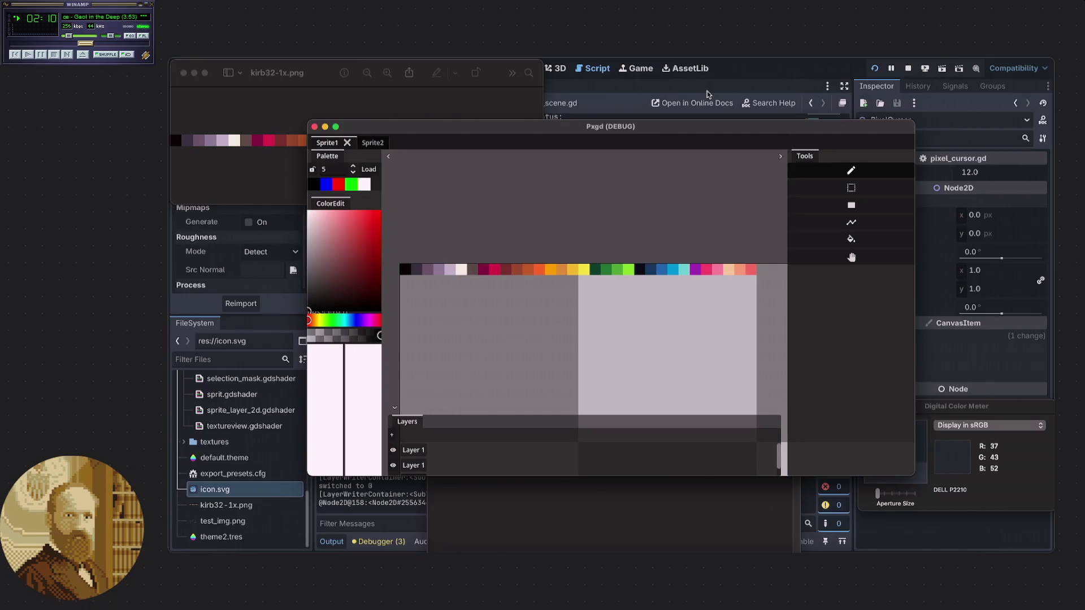
pyautogui.click(730, 72)
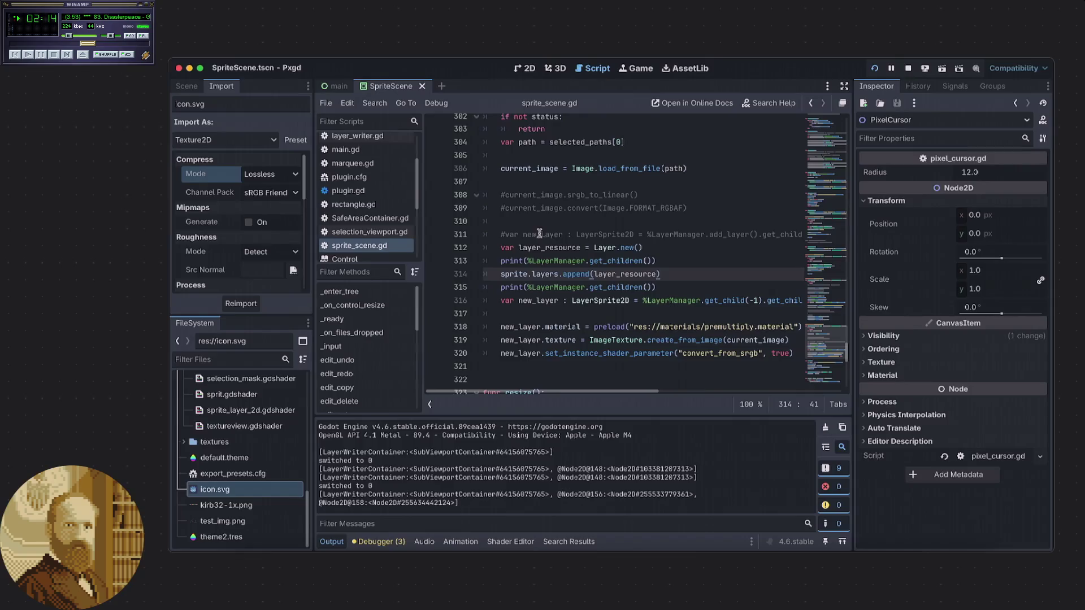
# - Review sprite_scene.gd's image-loading and new-layer code around lines 303–320, then return to the scene tree
pyautogui.scroll(-3, 503, 236)
pyautogui.moveTo(503, 236)
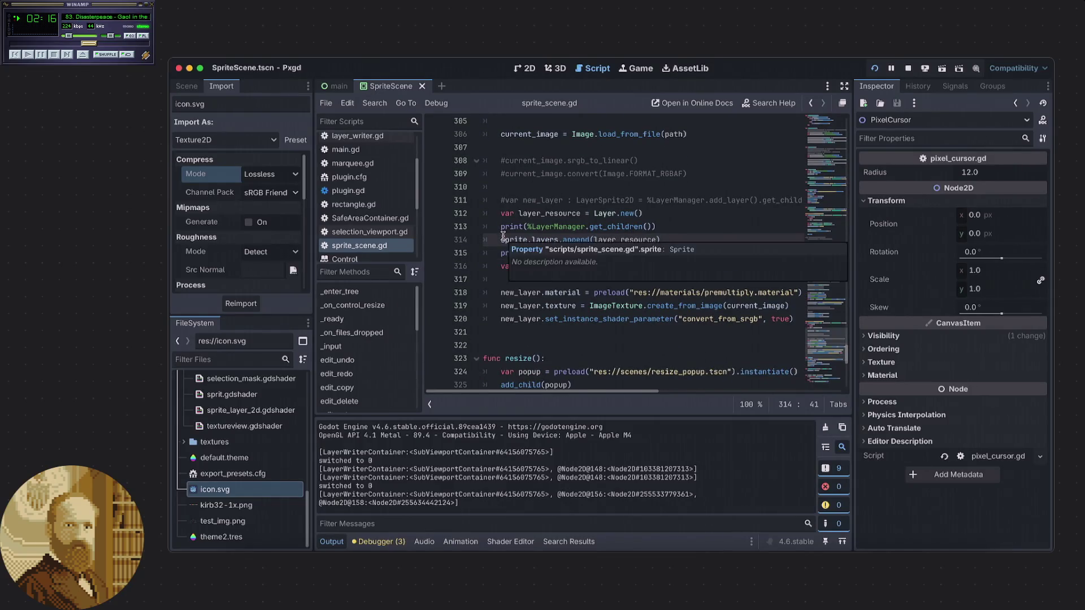
pyautogui.scroll(-3, 503, 236)
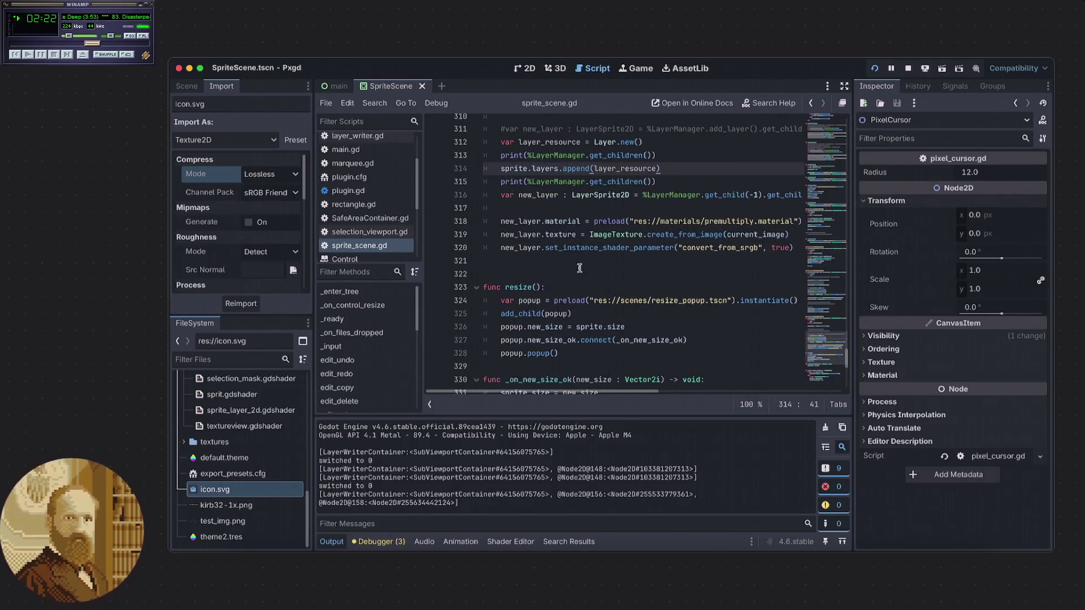
pyautogui.scroll(2, 577, 269)
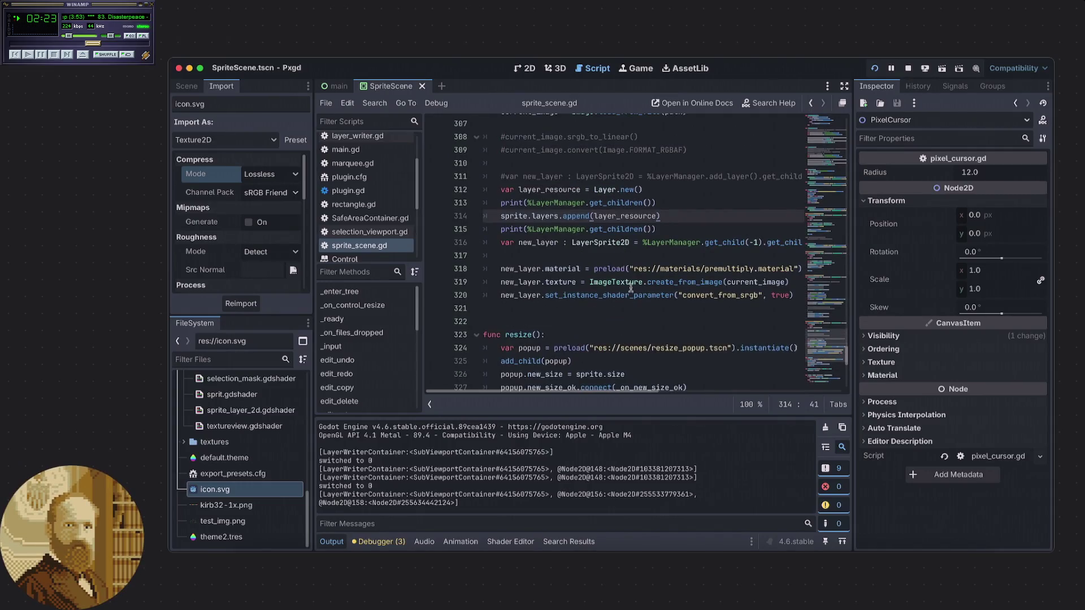
pyautogui.click(590, 253)
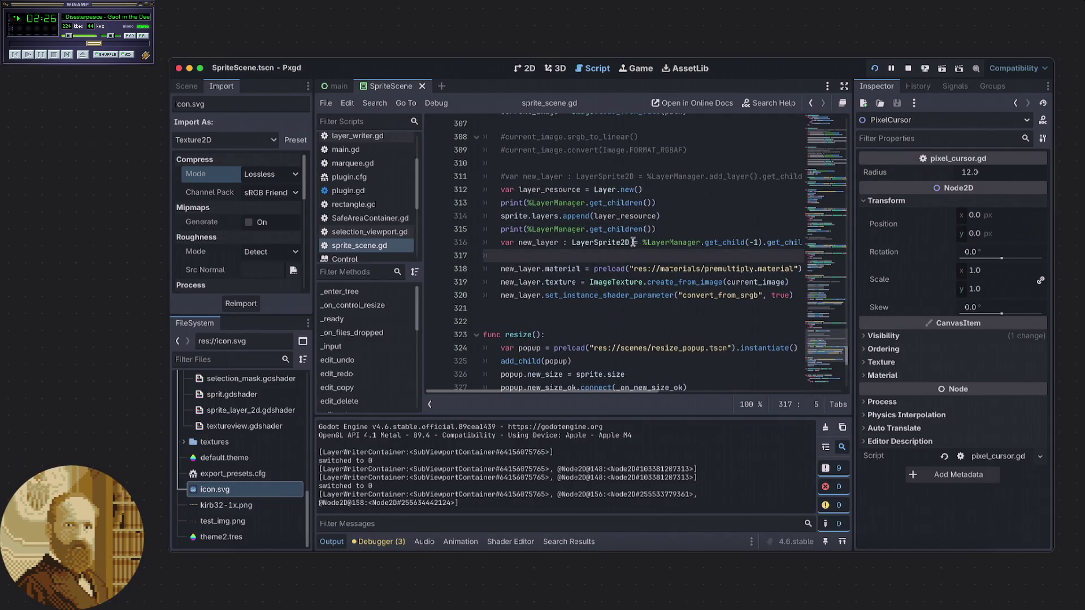
pyautogui.scroll(4, 630, 243)
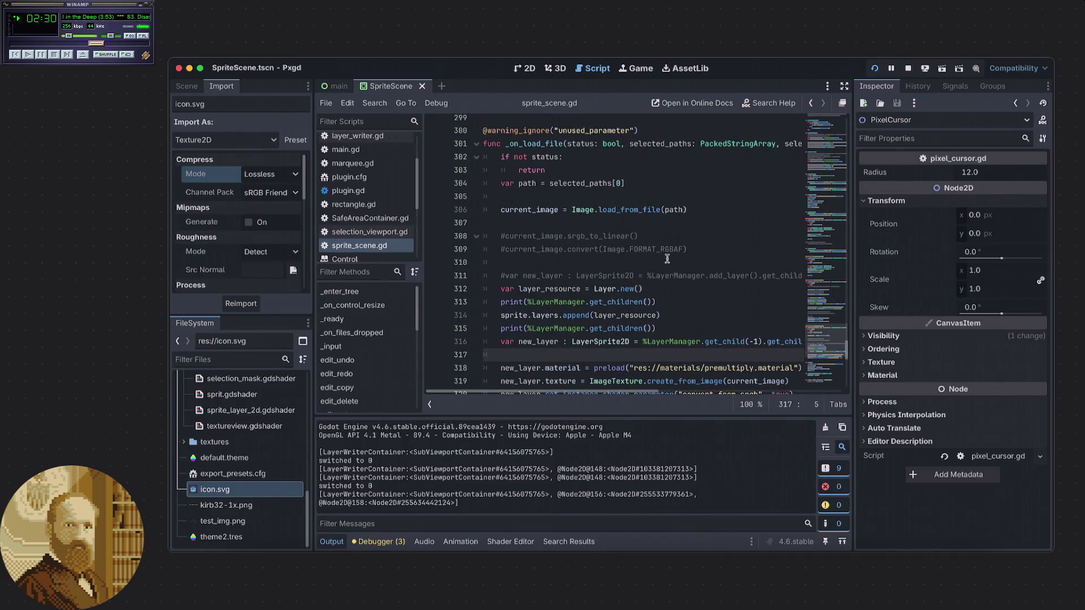
pyautogui.scroll(-2, 670, 258)
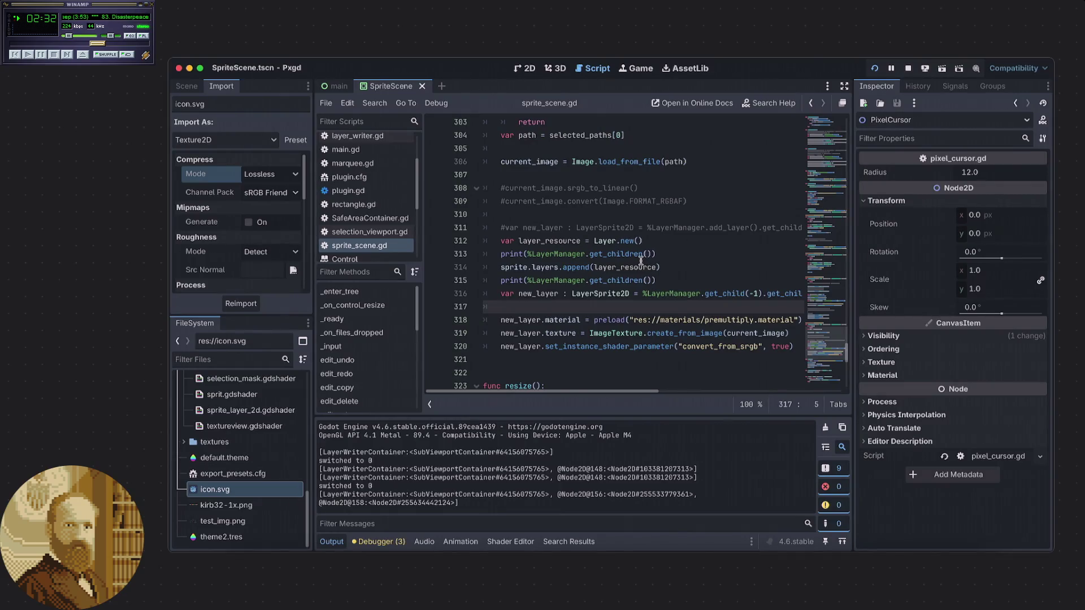
pyautogui.click(635, 213)
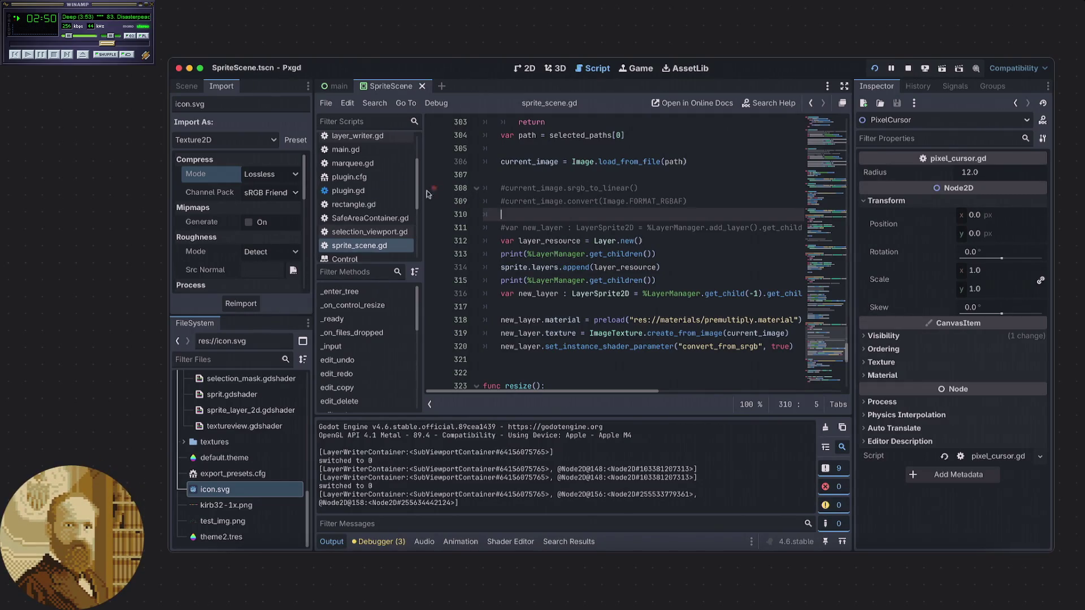
pyautogui.scroll(4, 392, 162)
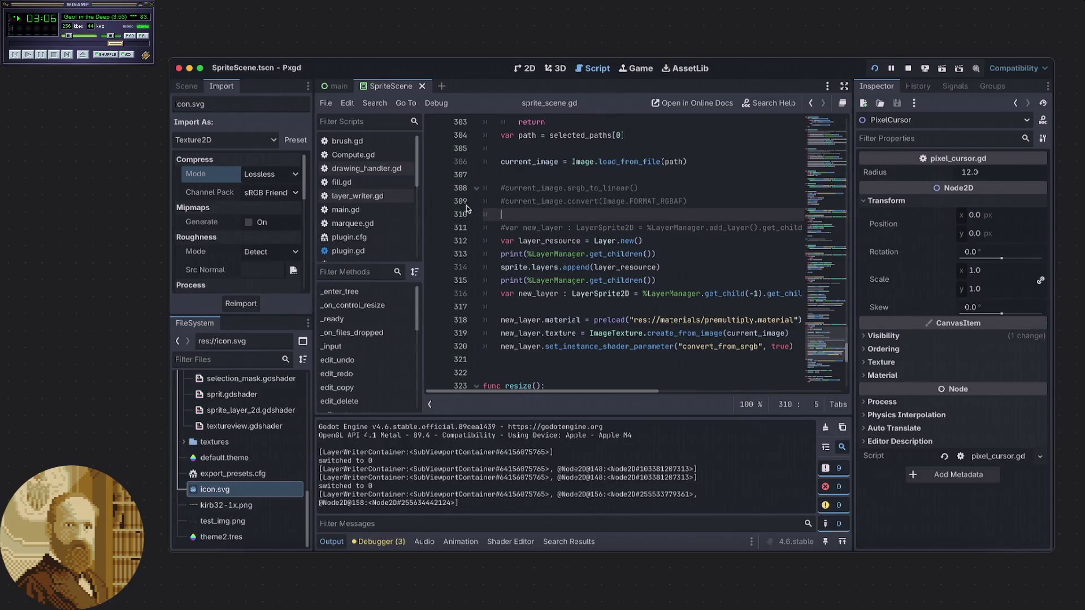
pyautogui.click(186, 86)
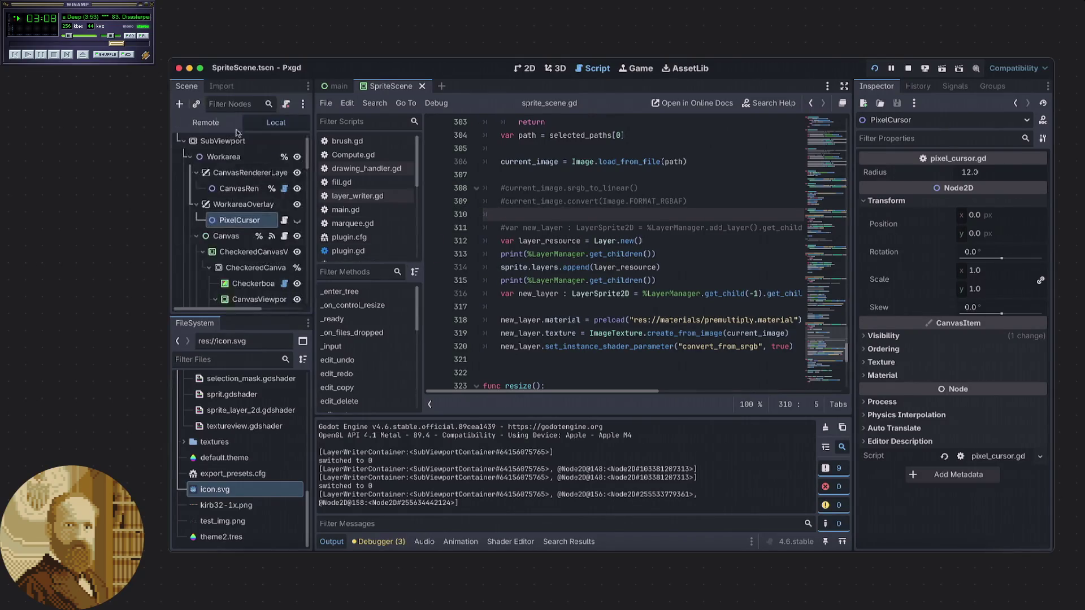
# - Inspect the LayerWriter viewport's Rendering, Canvas Items and GUI properties
pyautogui.scroll(-3, 234, 238)
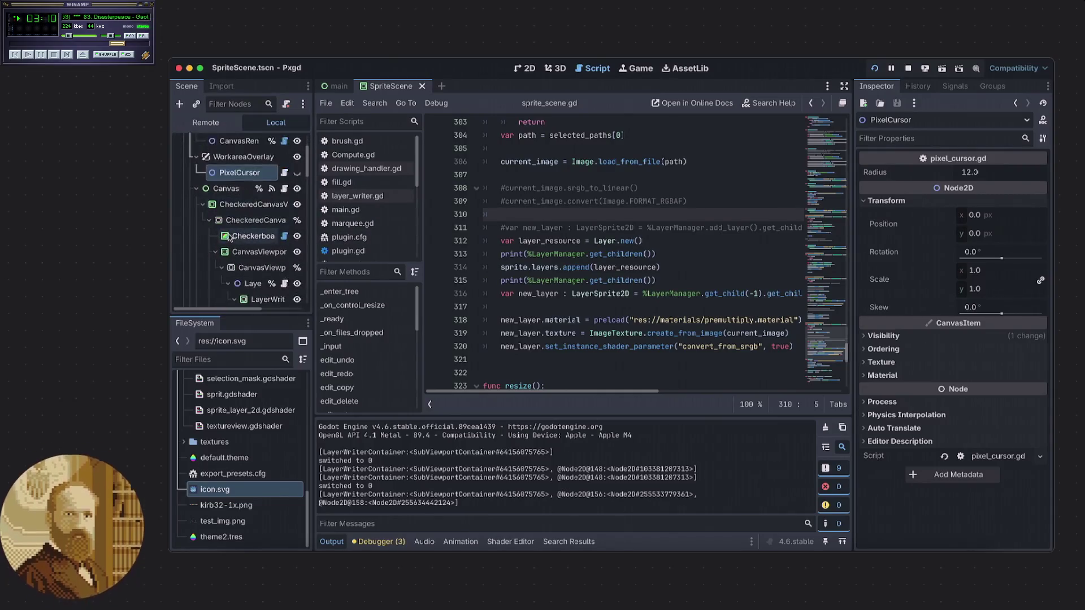
pyautogui.scroll(-3, 242, 263)
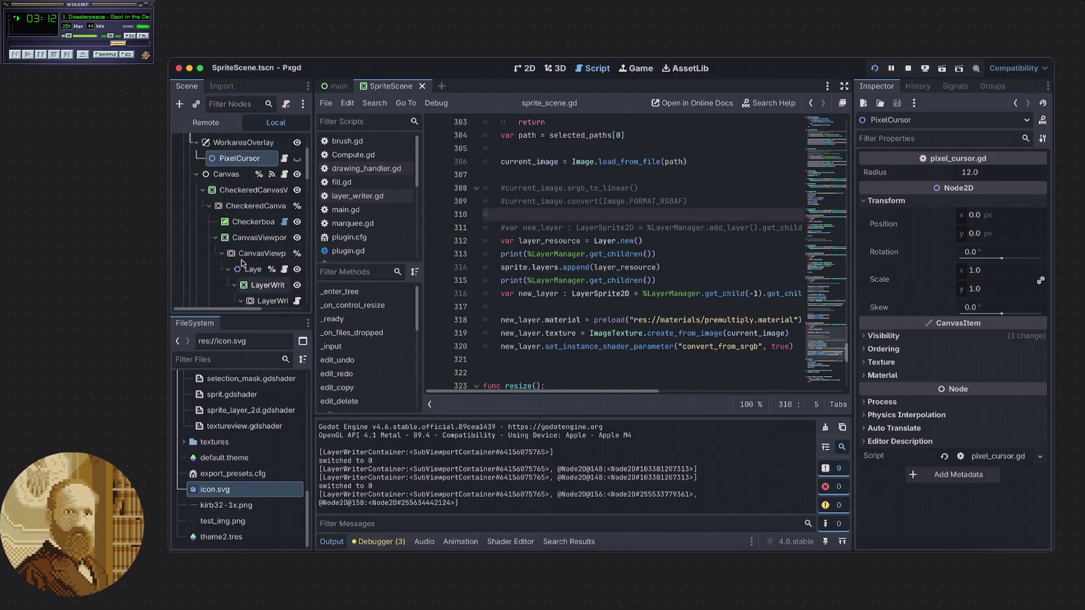
pyautogui.click(269, 252)
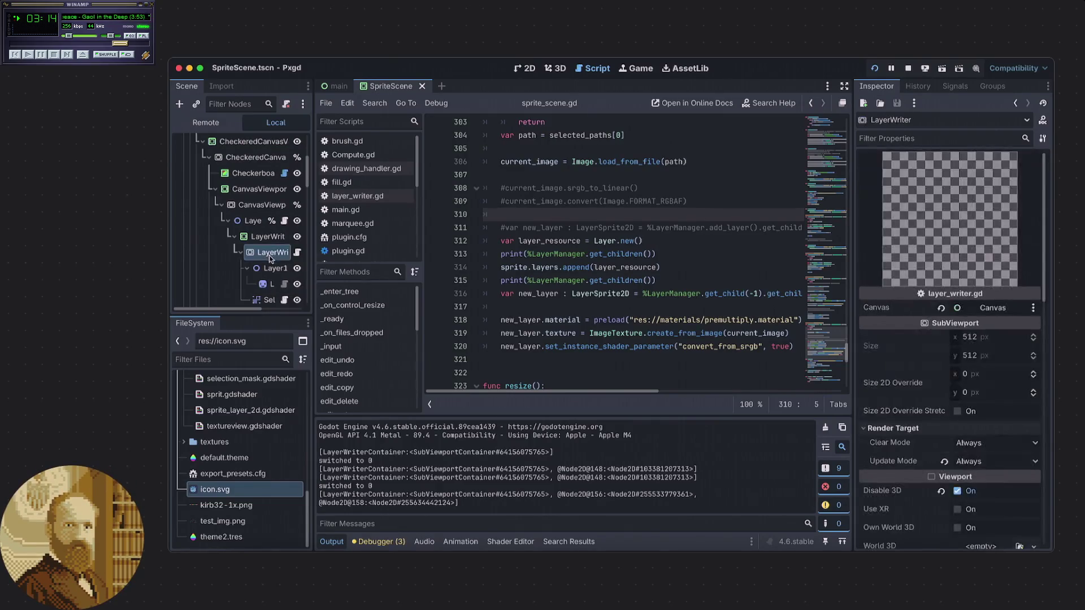
pyautogui.scroll(-8, 872, 323)
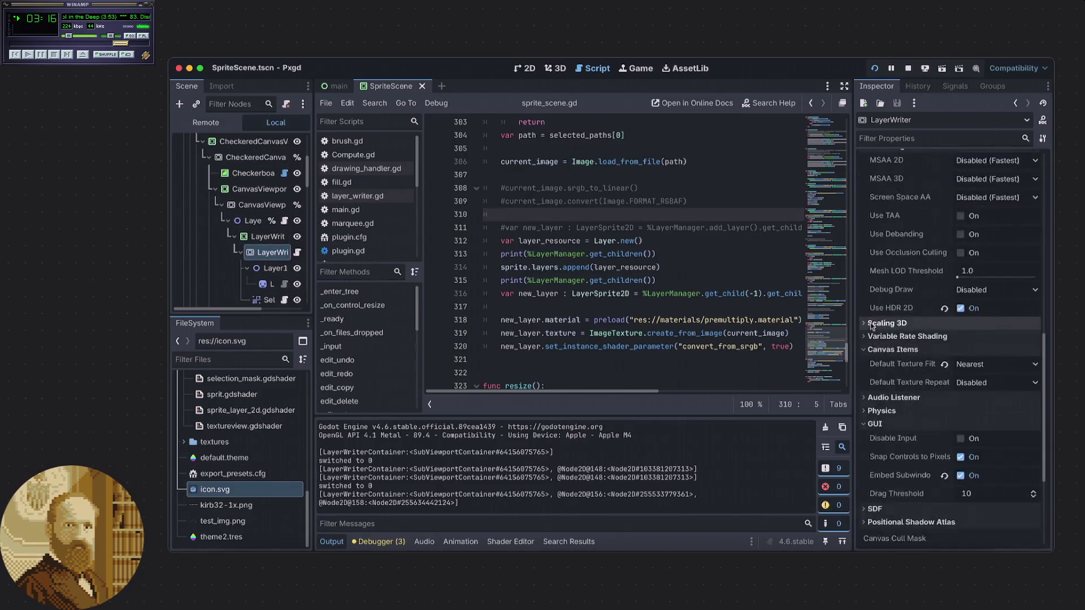
pyautogui.scroll(2, 873, 321)
pyautogui.scroll(-5, 873, 322)
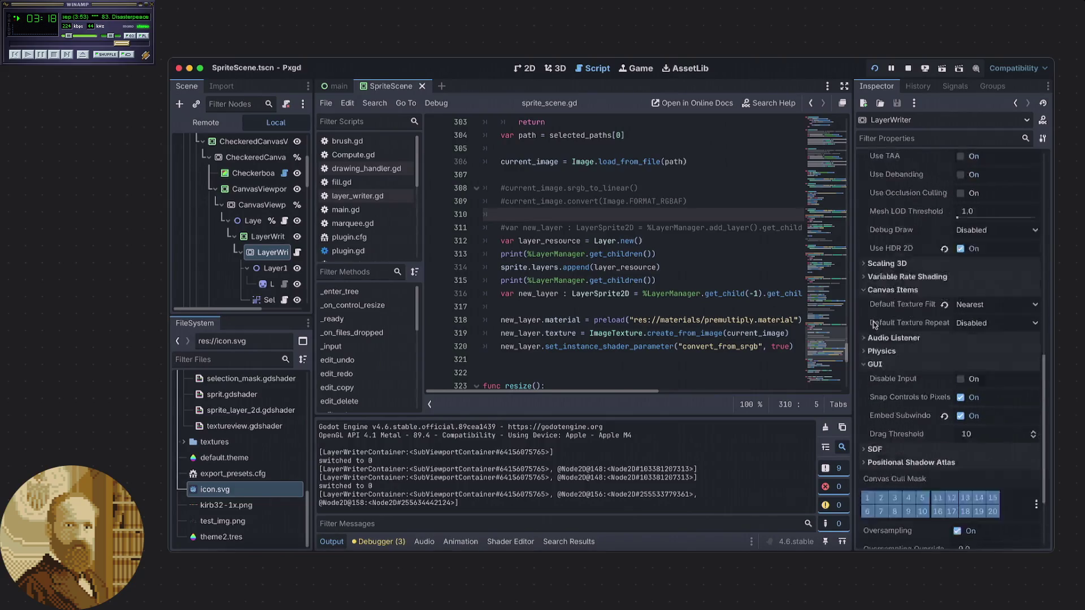
pyautogui.scroll(9, 873, 322)
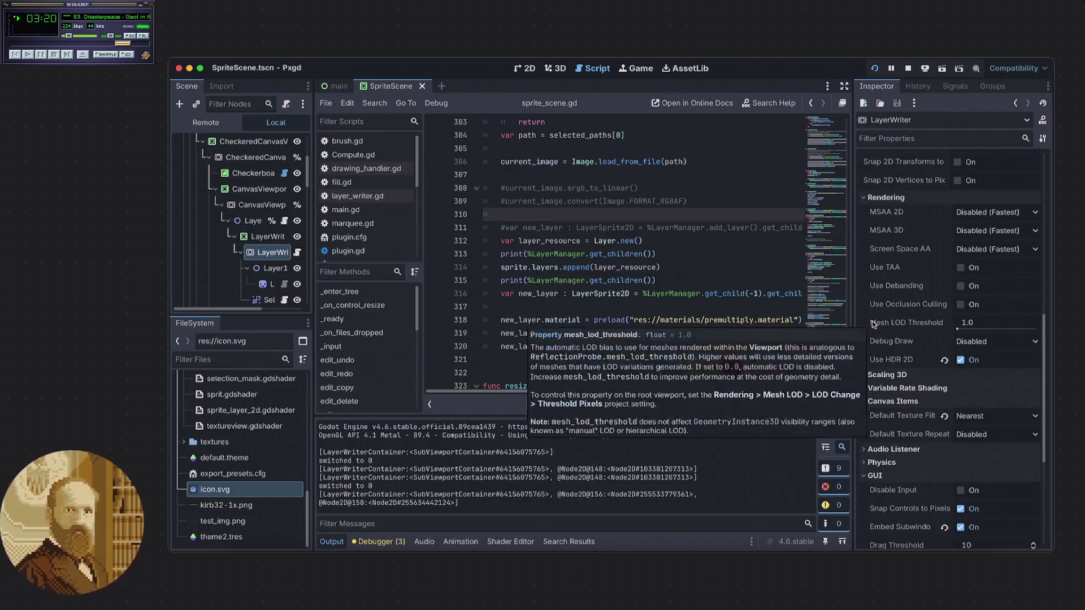
pyautogui.scroll(-9, 872, 325)
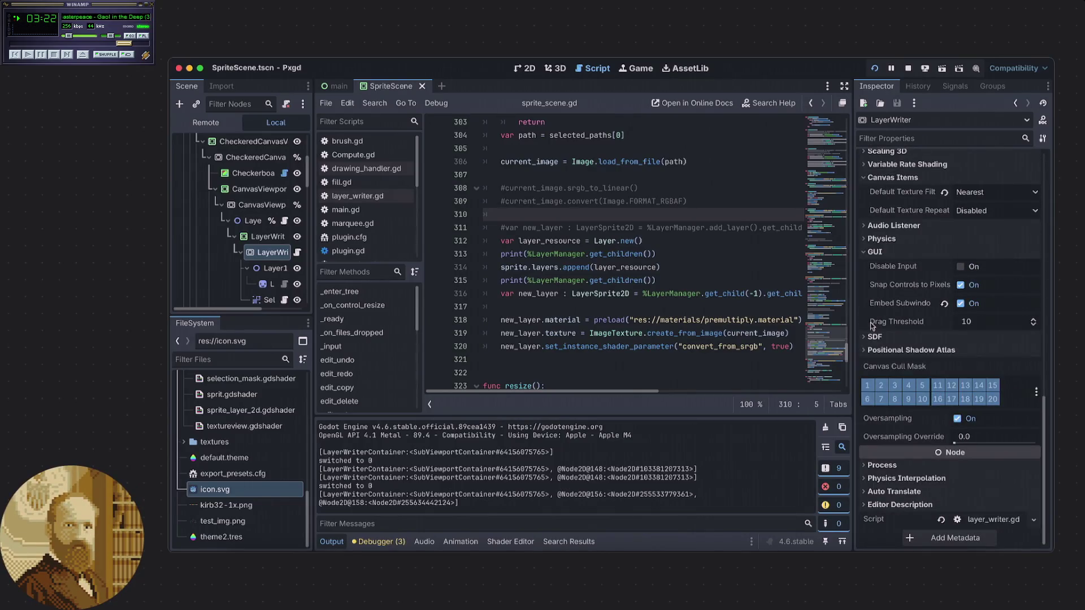
pyautogui.moveTo(874, 333)
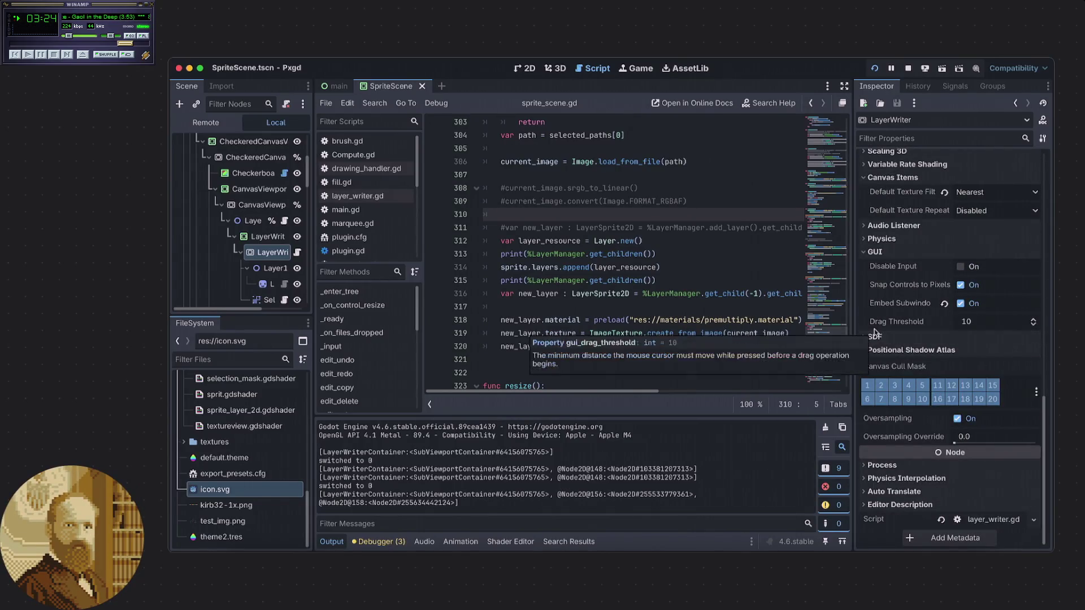
pyautogui.scroll(15, 873, 328)
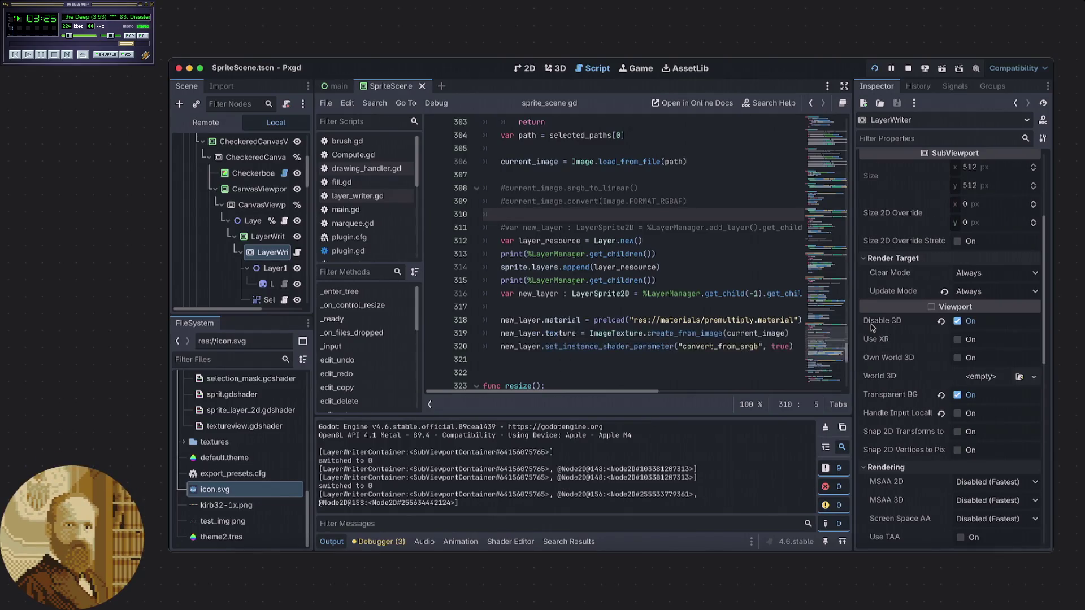
pyautogui.scroll(-6, 872, 327)
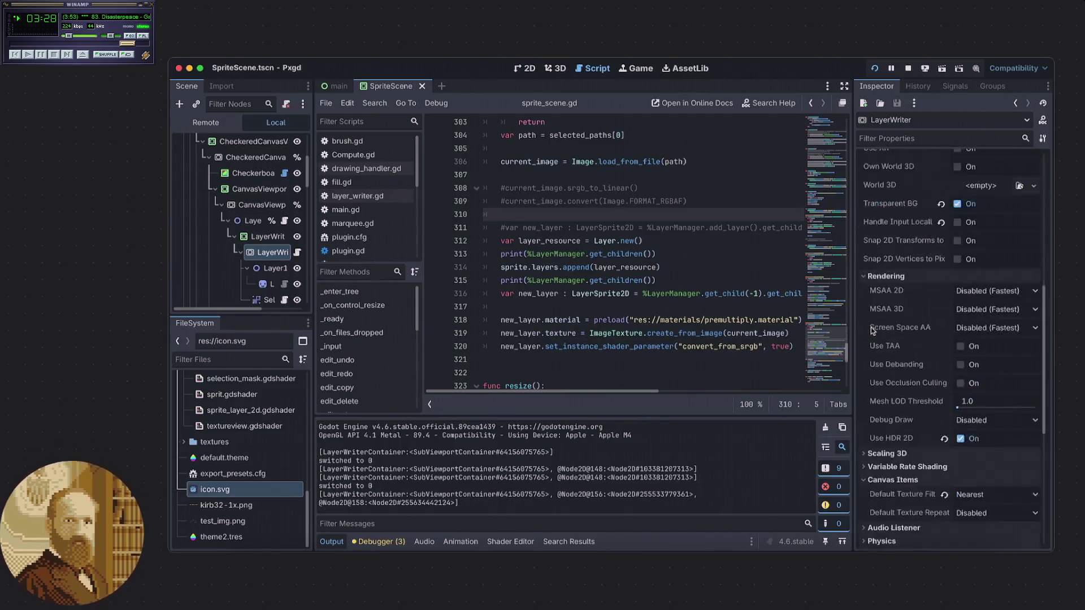
pyautogui.scroll(-6, 871, 327)
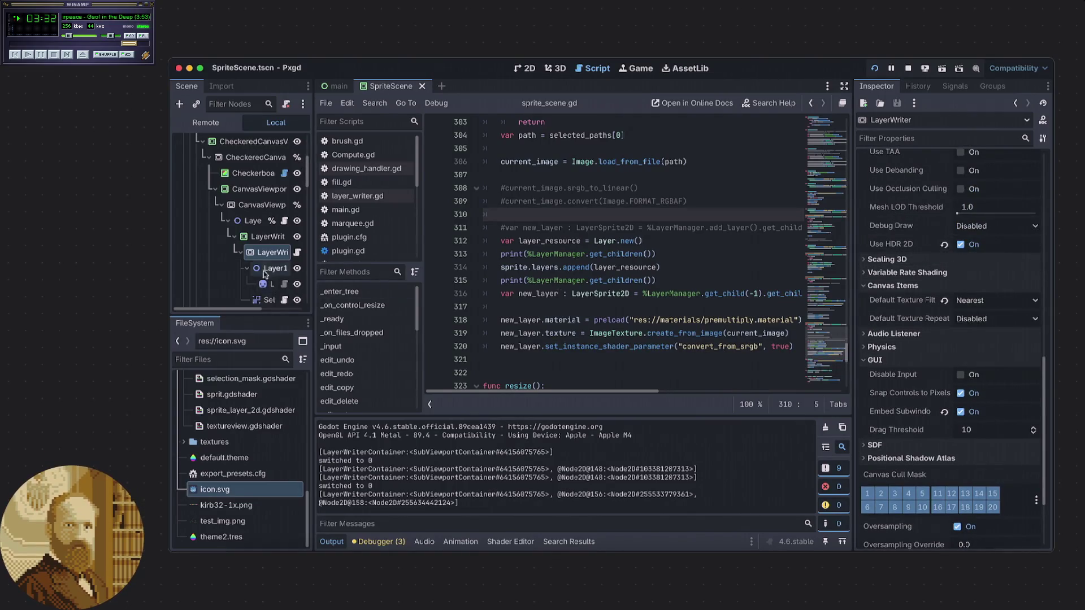
pyautogui.scroll(2, 265, 271)
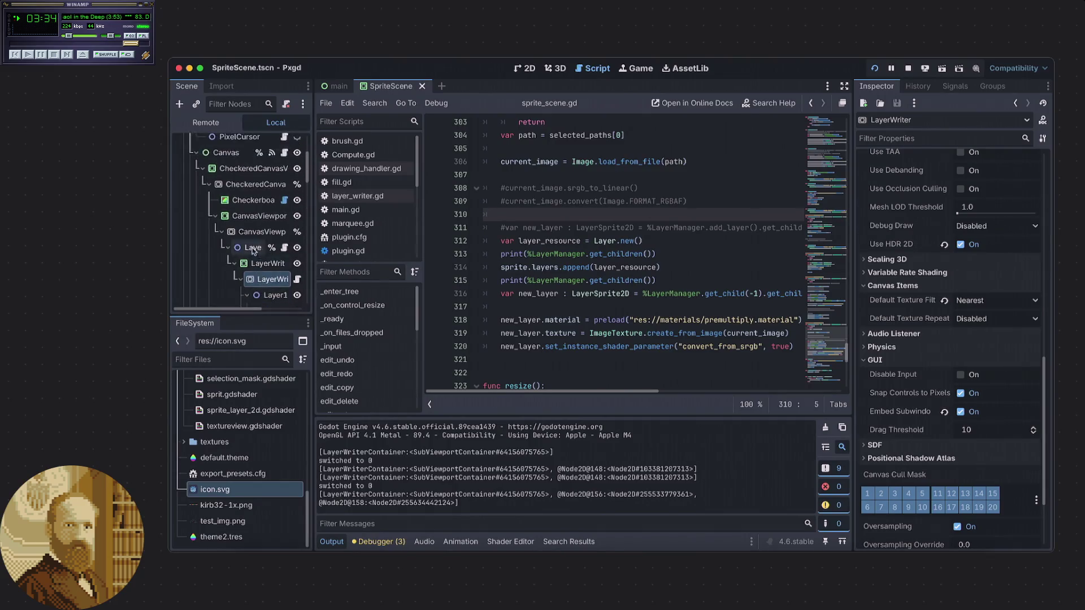
# - Inspect the CanvasViewport node's rendering and canvas properties
pyautogui.click(251, 232)
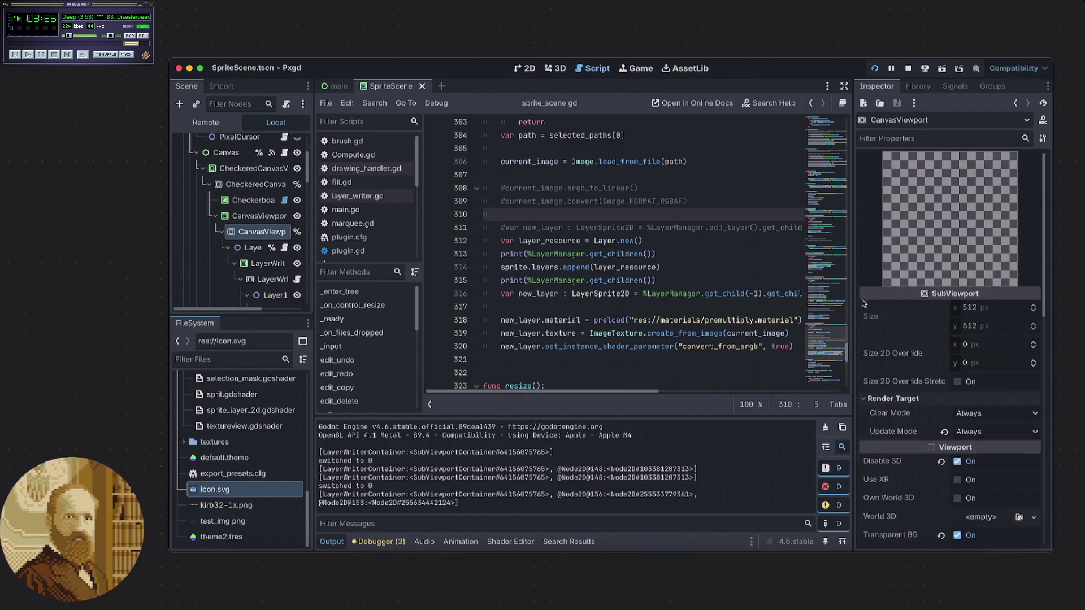
pyautogui.scroll(-10, 862, 303)
pyautogui.scroll(-2, 866, 315)
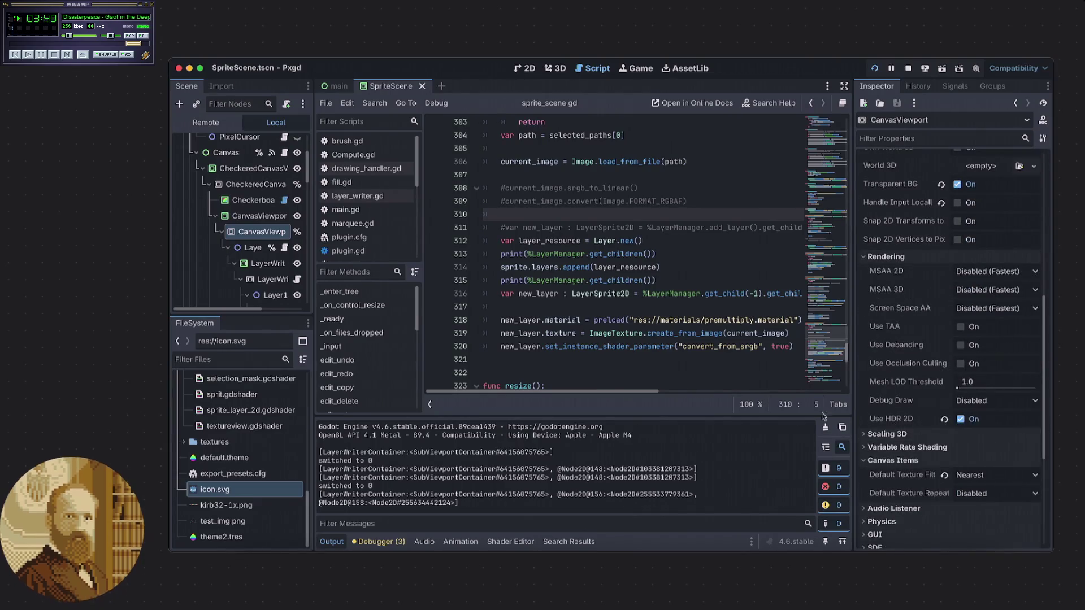
pyautogui.scroll(1, 247, 214)
# - Check CheckeredCanvasViewport's settings: Use HDR 2D on, Default Texture Filter Nearest
pyautogui.click(246, 206)
pyautogui.scroll(-15, 898, 321)
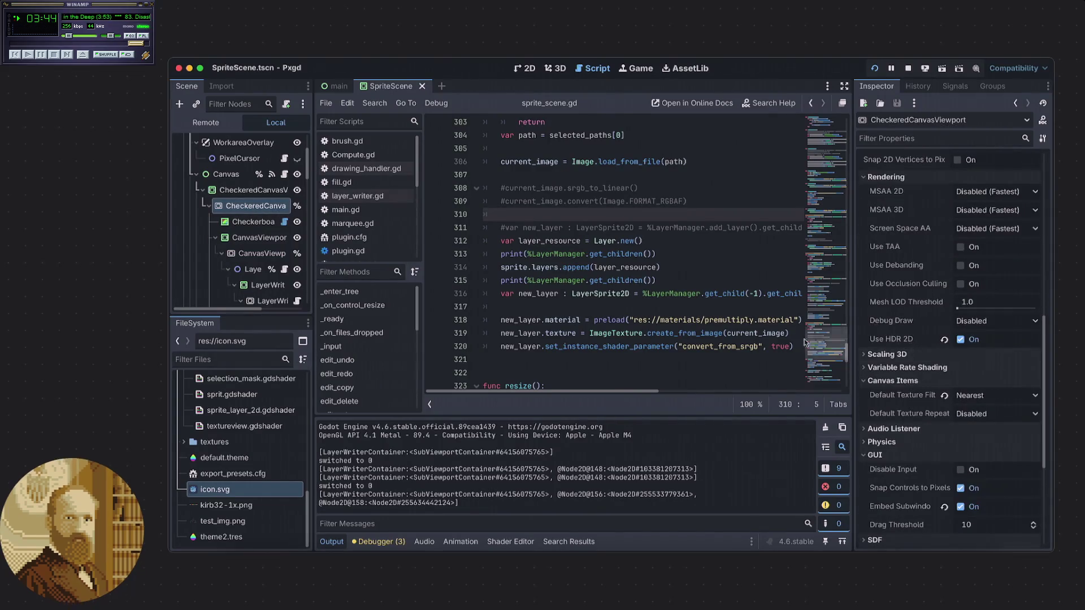
pyautogui.scroll(3, 233, 216)
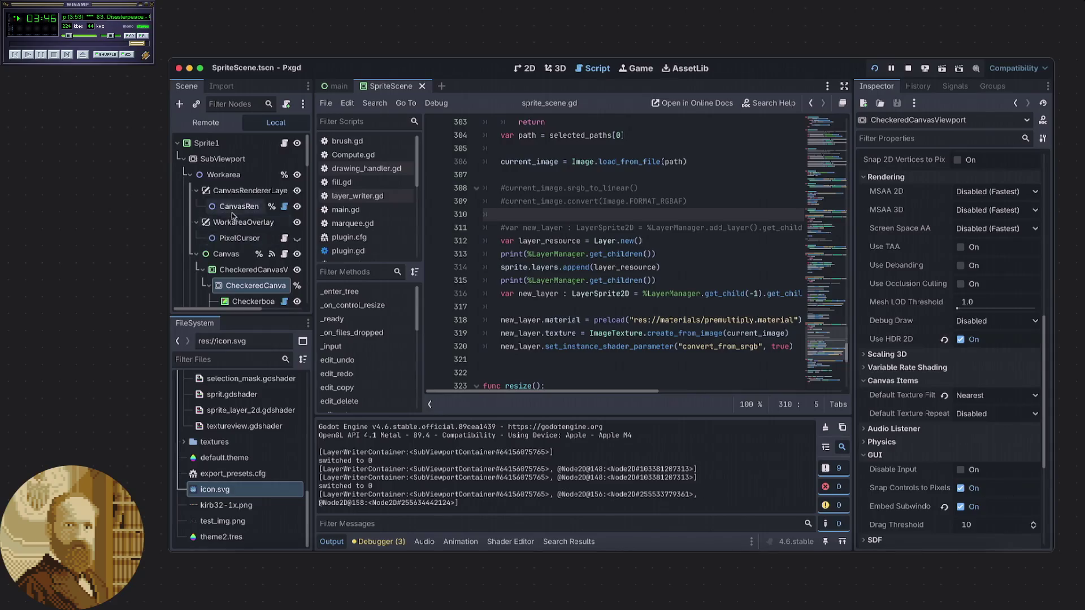
# - Review the root SubViewport's settings (Use HDR 2D on, MSAA 2D disabled, Object Picking on), then open the Godot app menu
pyautogui.click(223, 159)
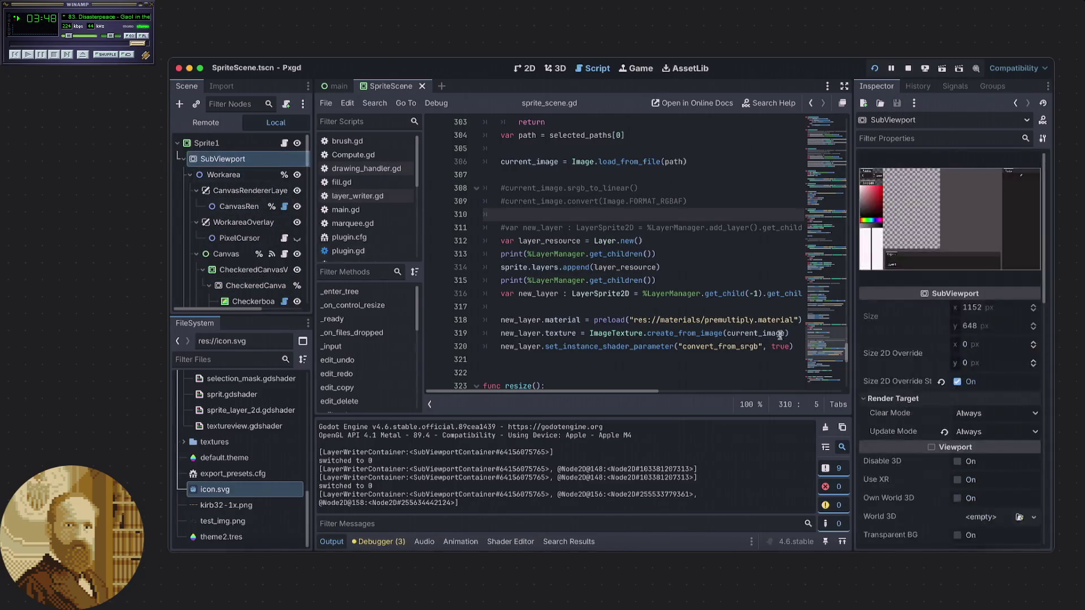
pyautogui.scroll(-10, 888, 354)
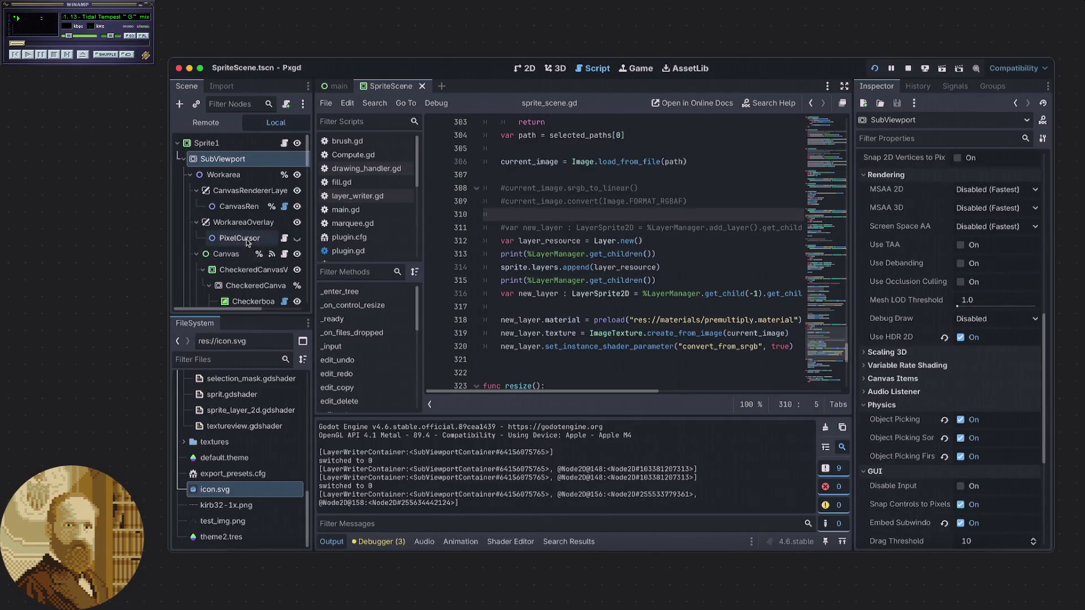
pyautogui.scroll(-5, 236, 164)
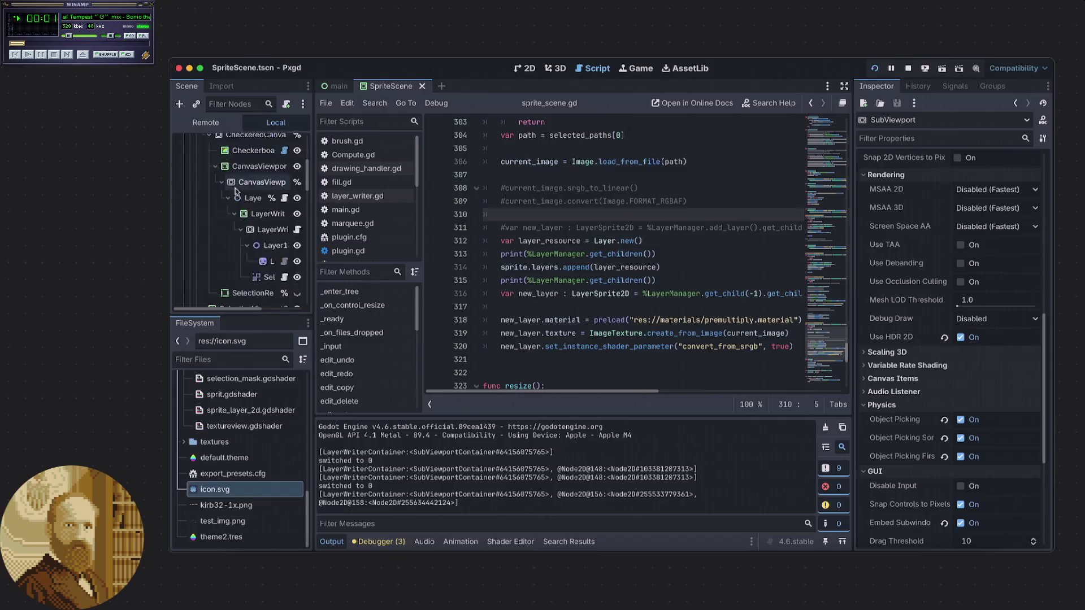
pyautogui.scroll(-4, 236, 193)
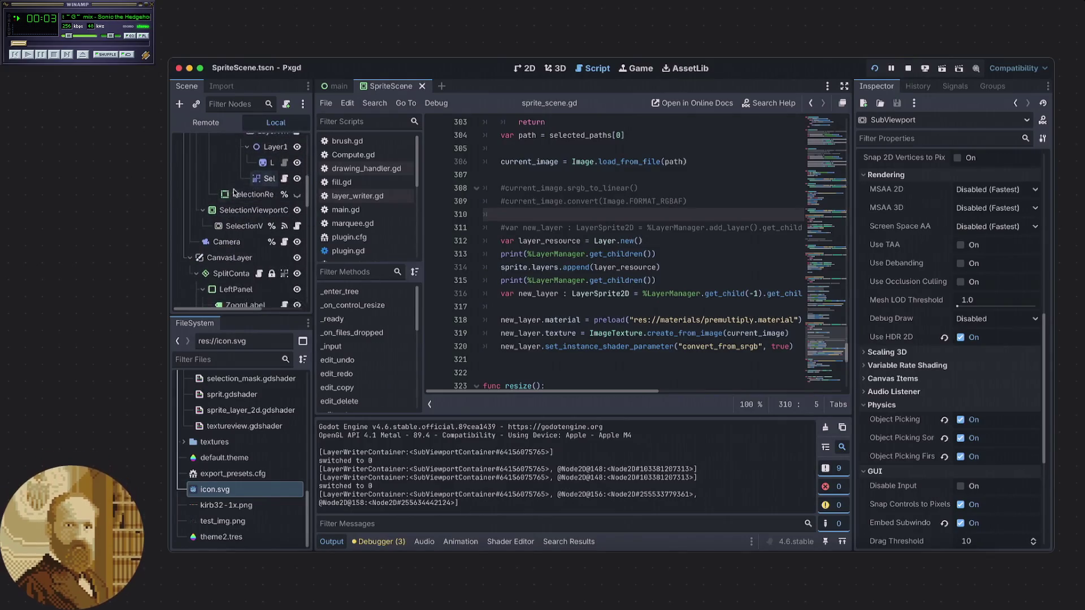
pyautogui.scroll(2, 232, 190)
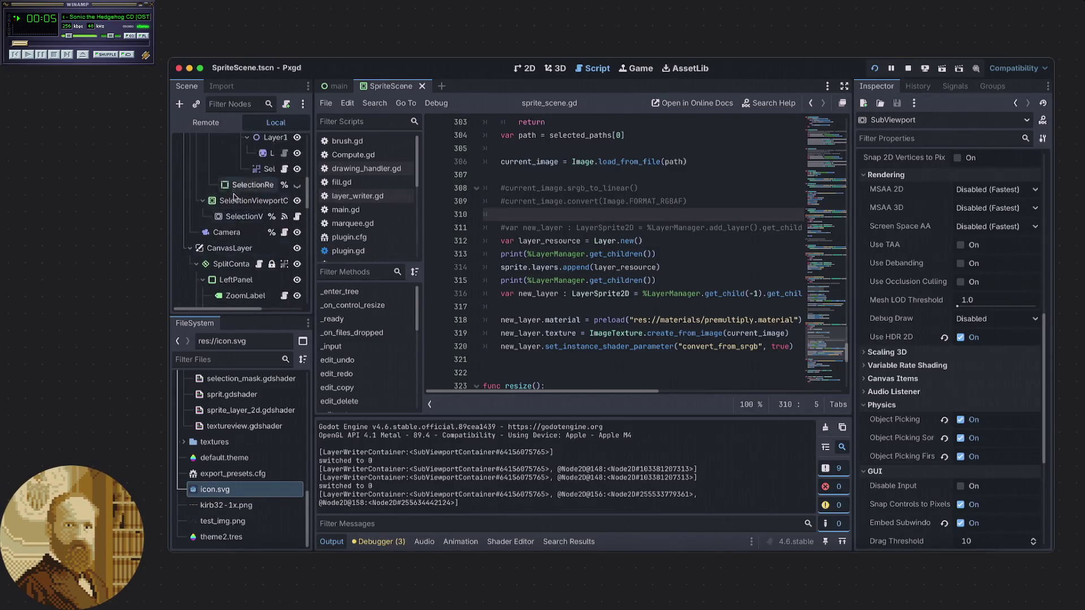
pyautogui.scroll(-5, 228, 217)
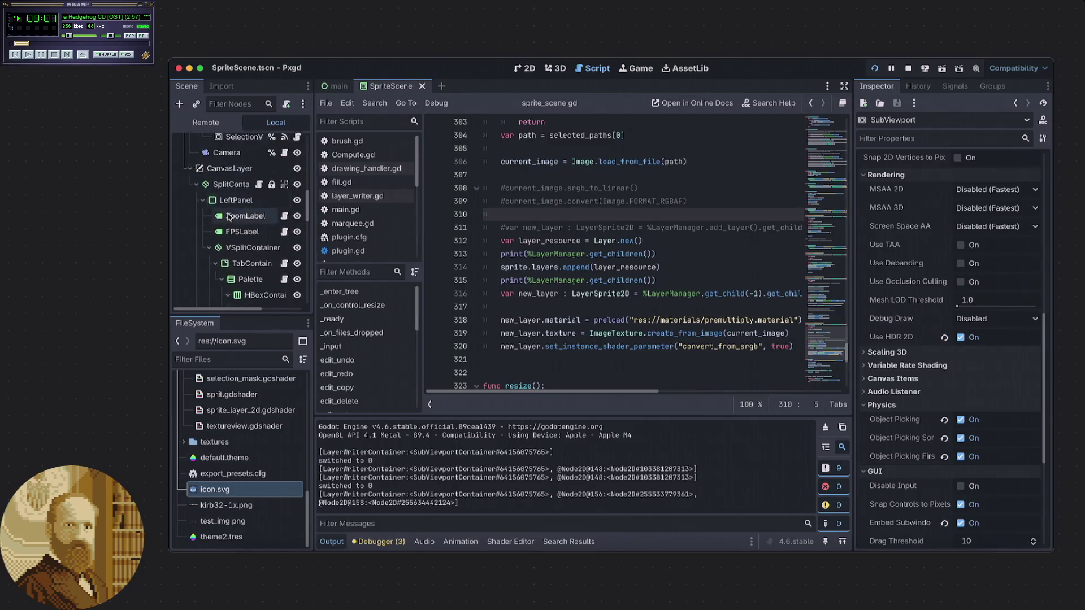
pyautogui.scroll(-5, 229, 217)
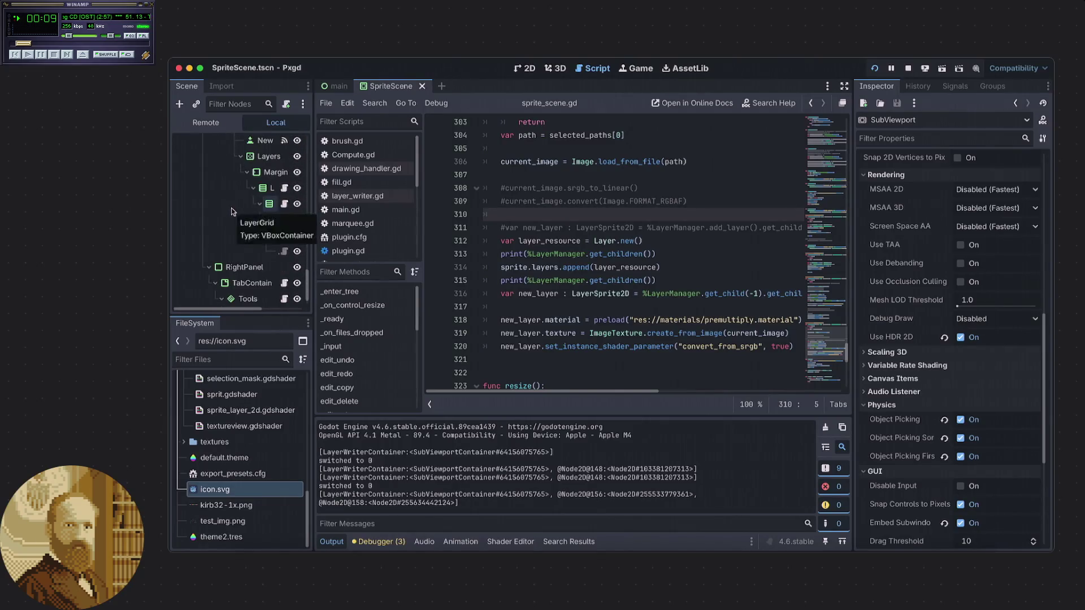
pyautogui.scroll(5, 231, 210)
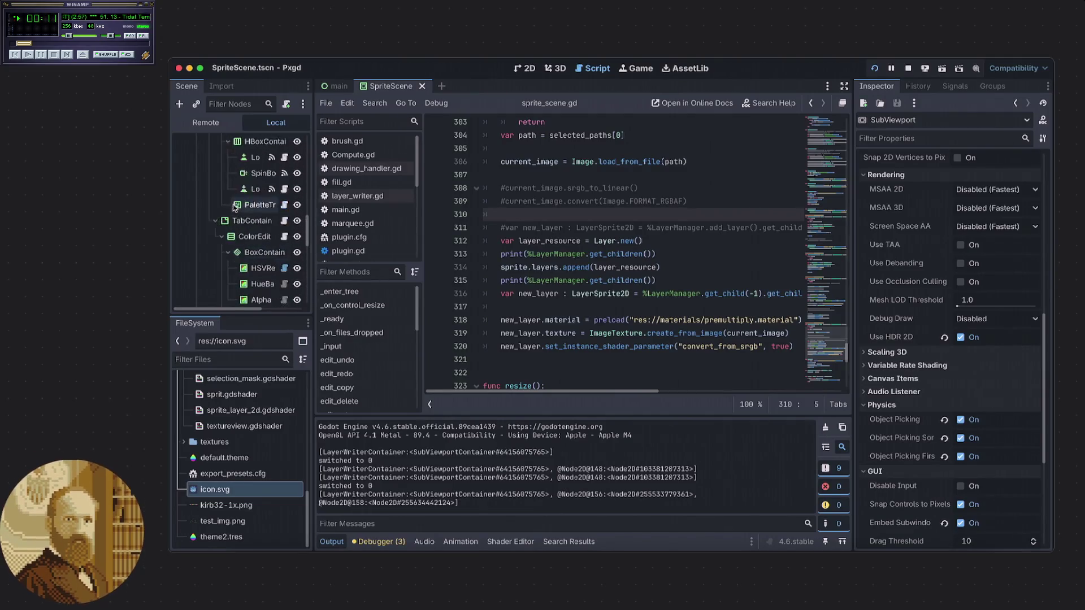
pyautogui.scroll(5, 234, 208)
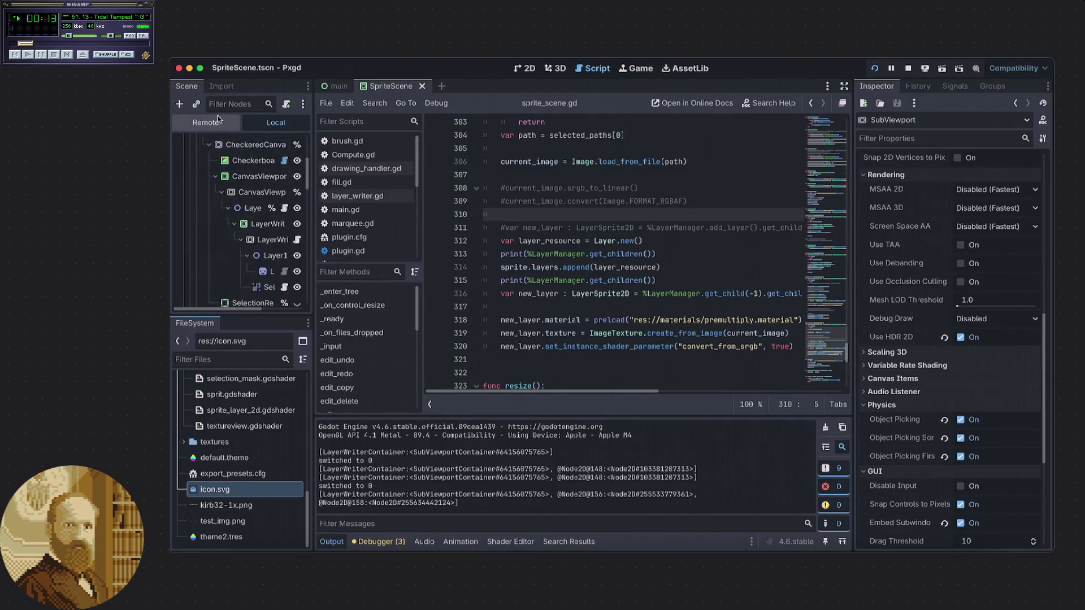
pyautogui.click(230, 57)
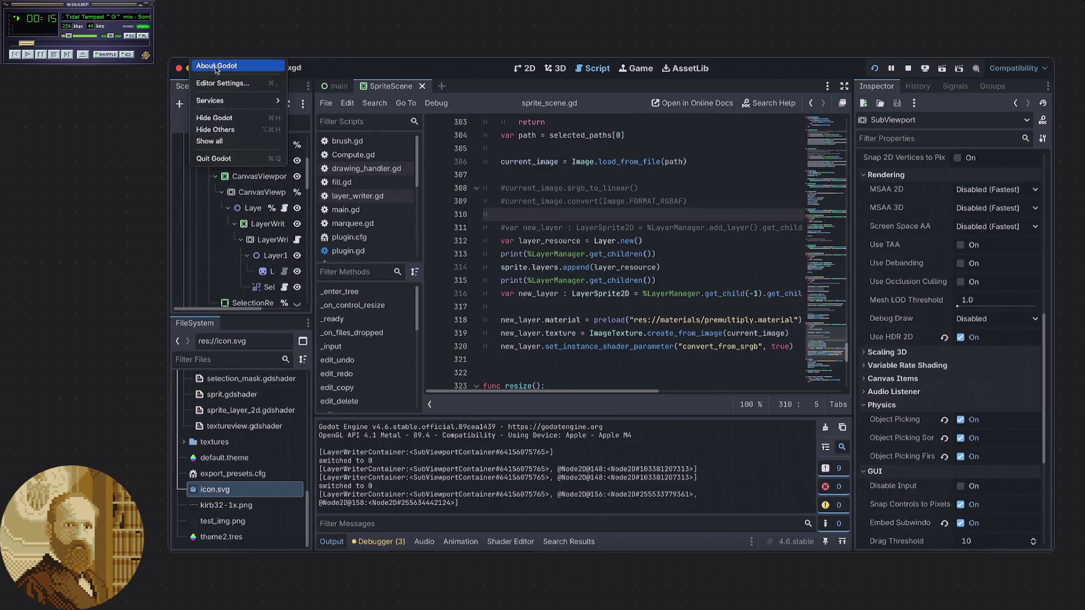
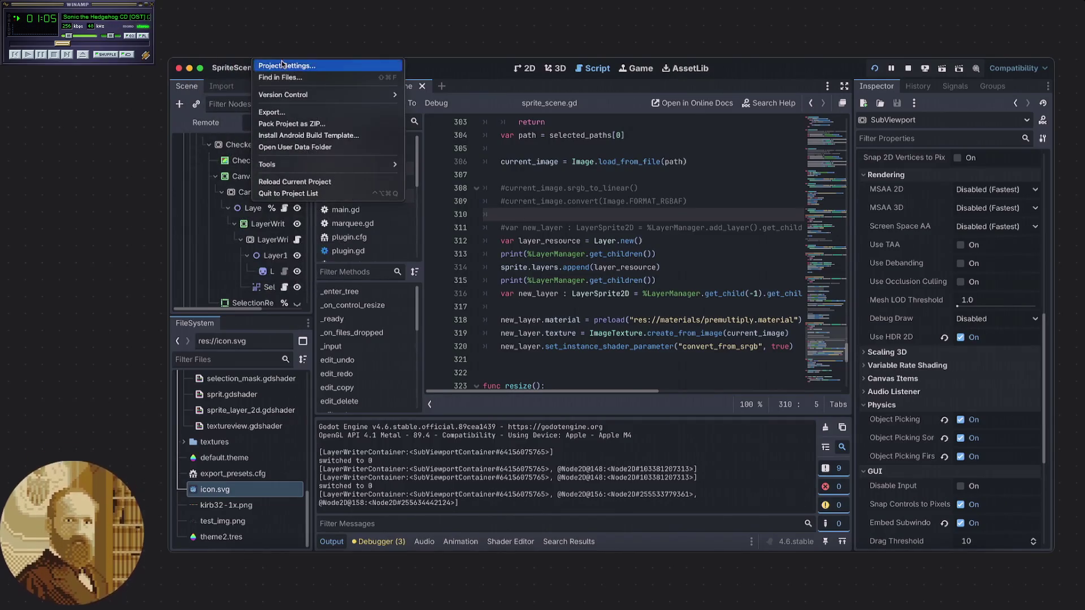
# - Enable Rendering > Viewport > HDR 2D in Project Settings and restart the Pxgd run
pyautogui.click(275, 77)
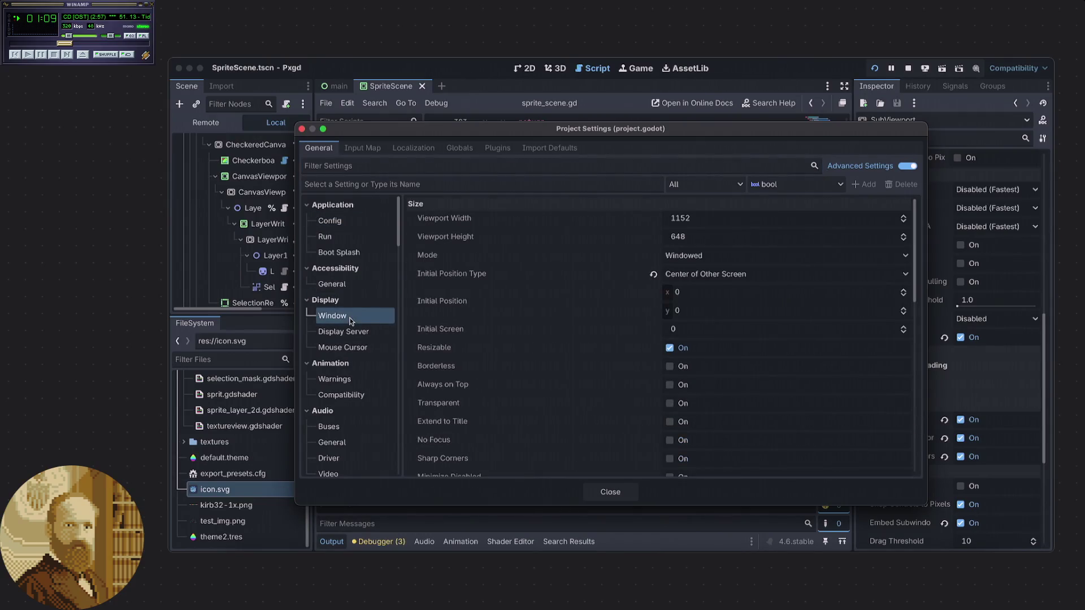
pyautogui.scroll(-5, 491, 326)
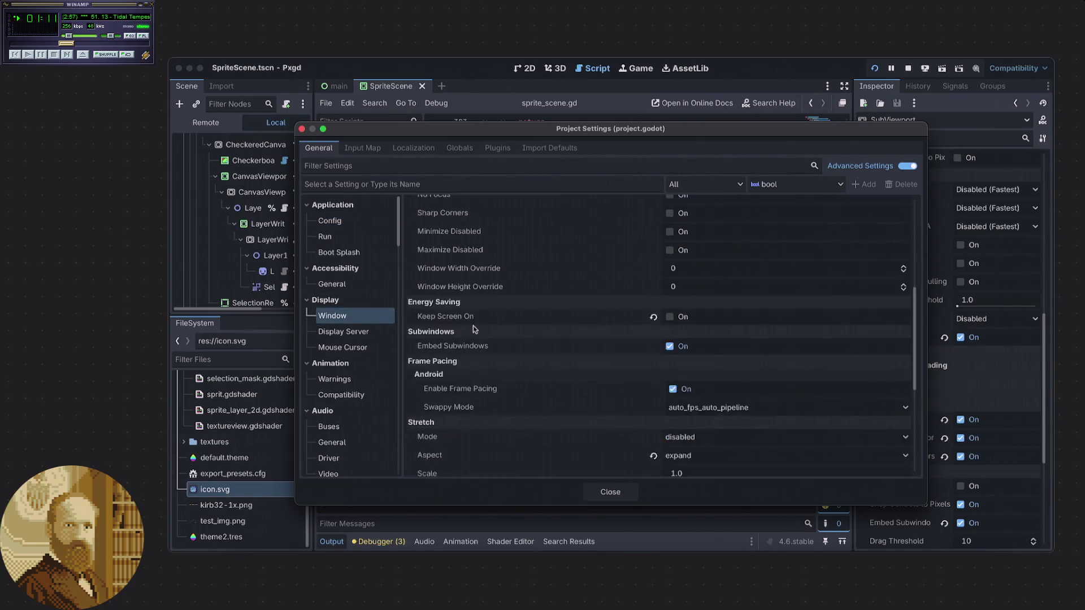
pyautogui.scroll(-5, 466, 328)
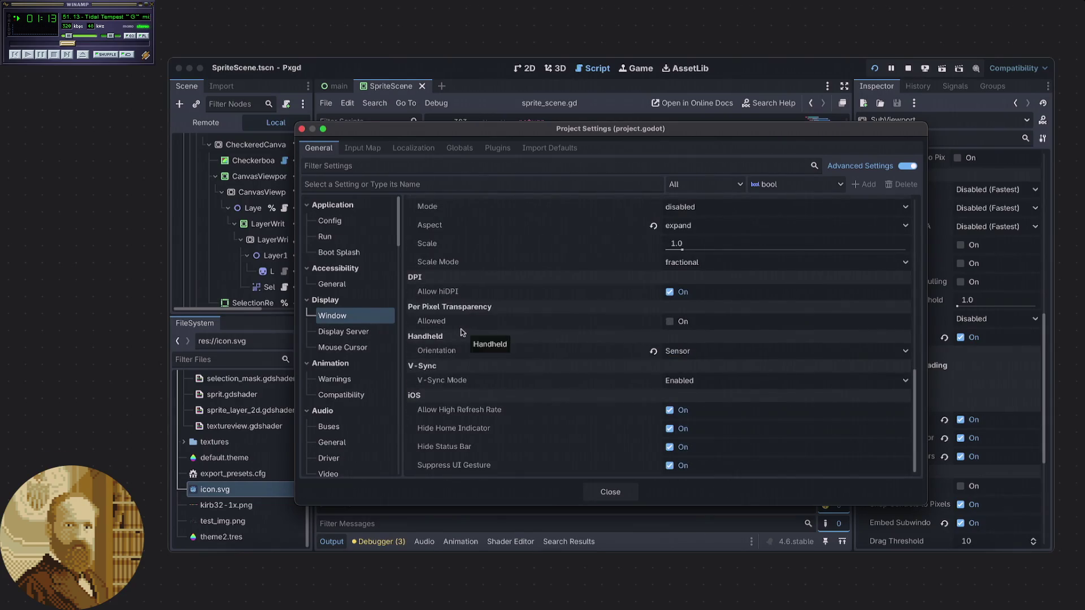
pyautogui.click(351, 332)
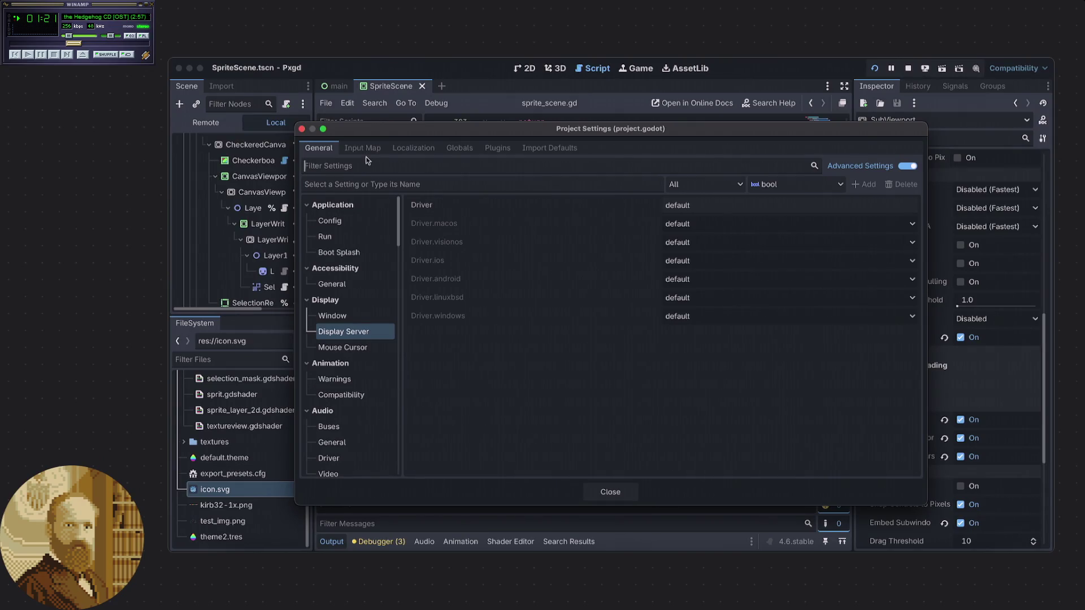
pyautogui.write('hdr')
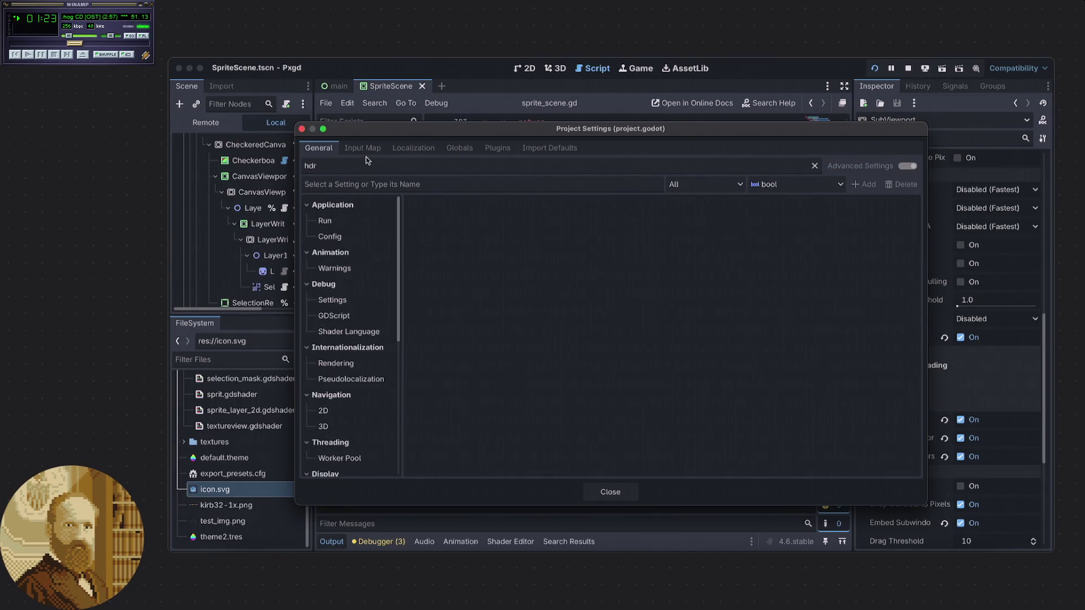
pyautogui.write('_2d')
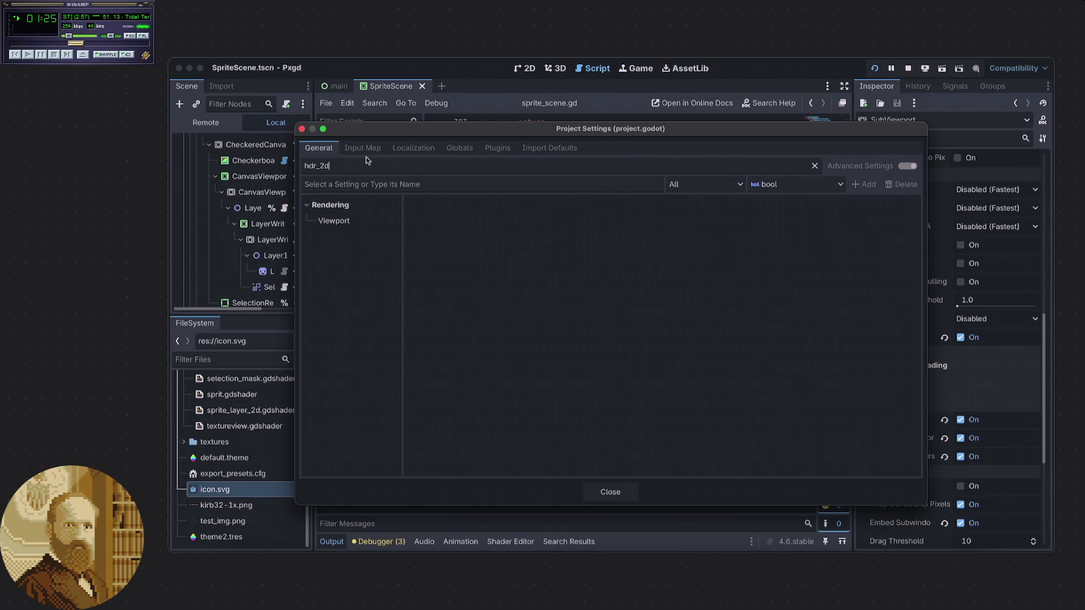
pyautogui.click(341, 221)
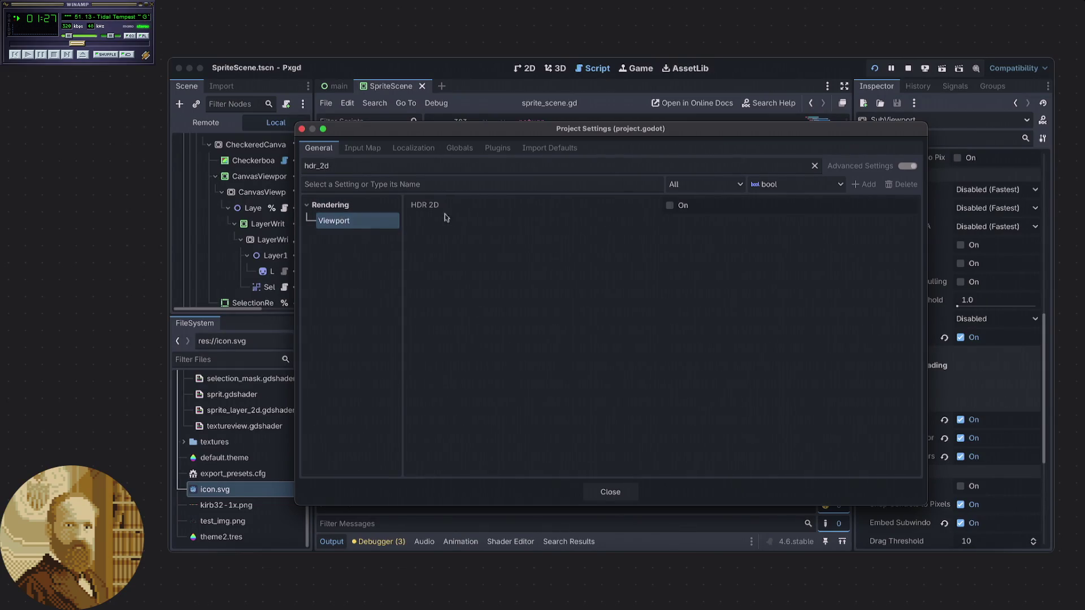
pyautogui.click(670, 205)
pyautogui.click(607, 491)
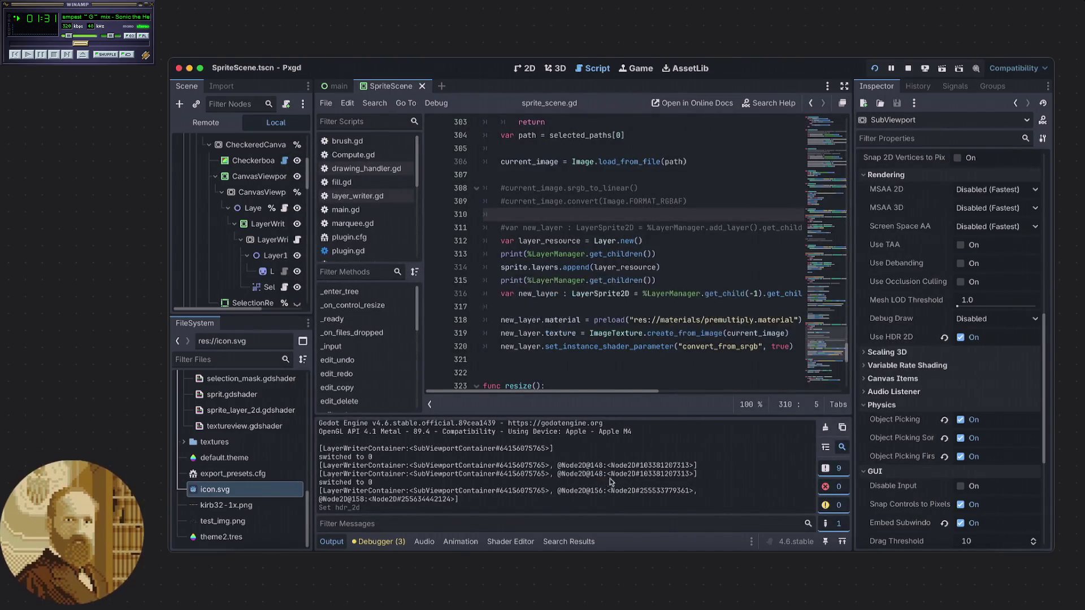
pyautogui.click(875, 68)
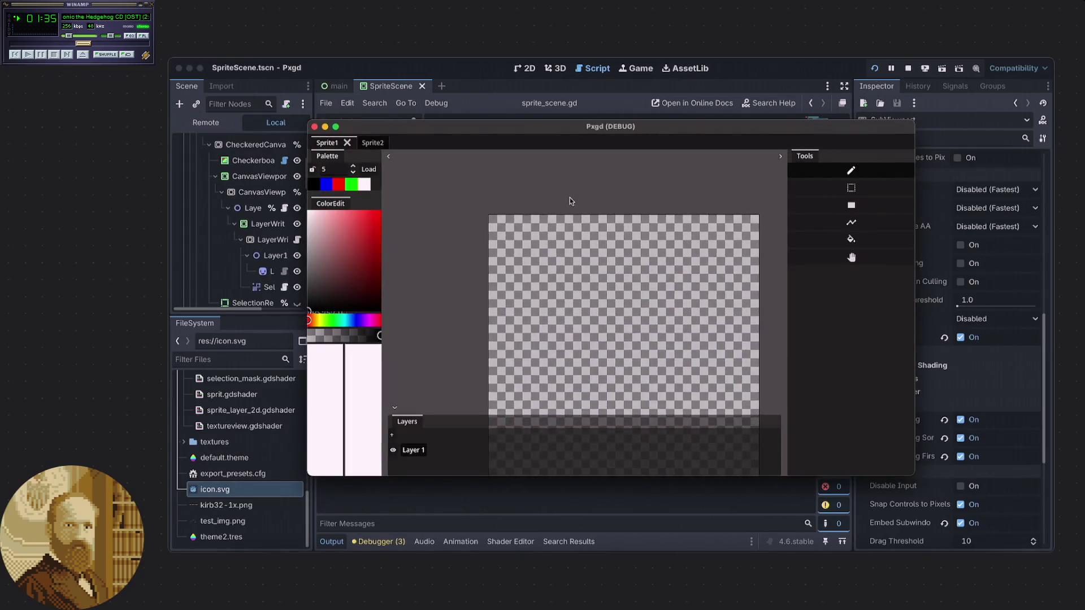
# - Import the Desktop screenshot of two Godot icons onto the Pxgd canvas as a new layer
pyautogui.scroll(2, 538, 232)
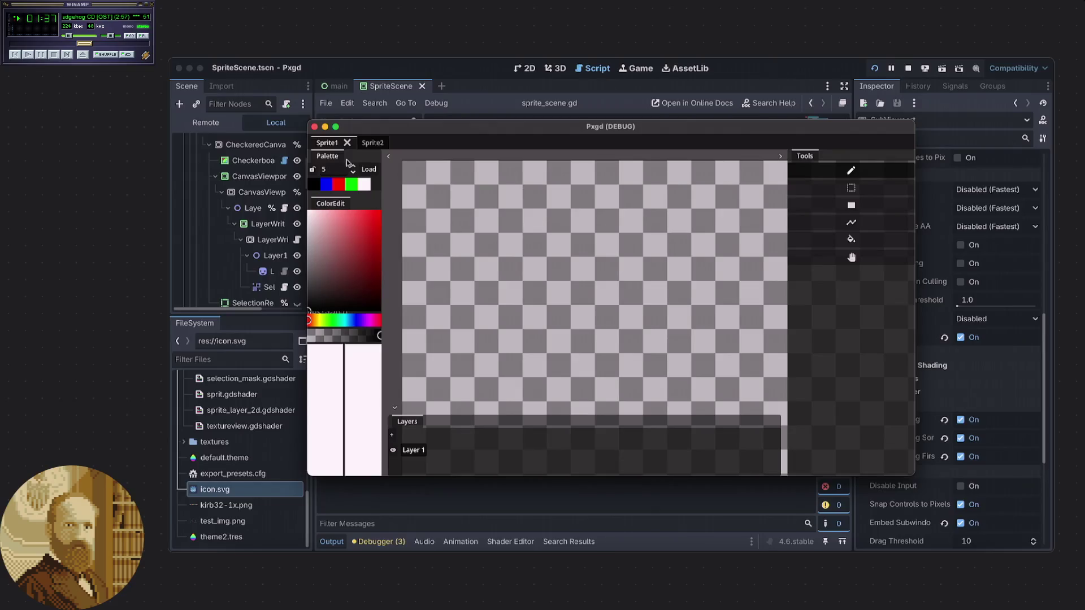
pyautogui.moveTo(381, 132); pyautogui.dragTo(381, 129)
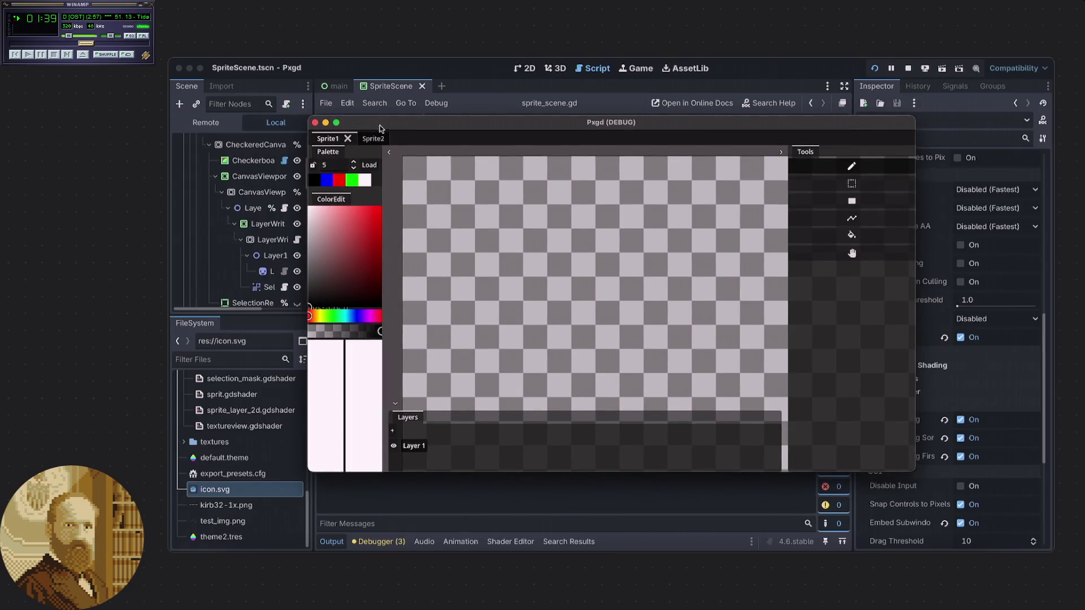
pyautogui.rightClick(243, 67)
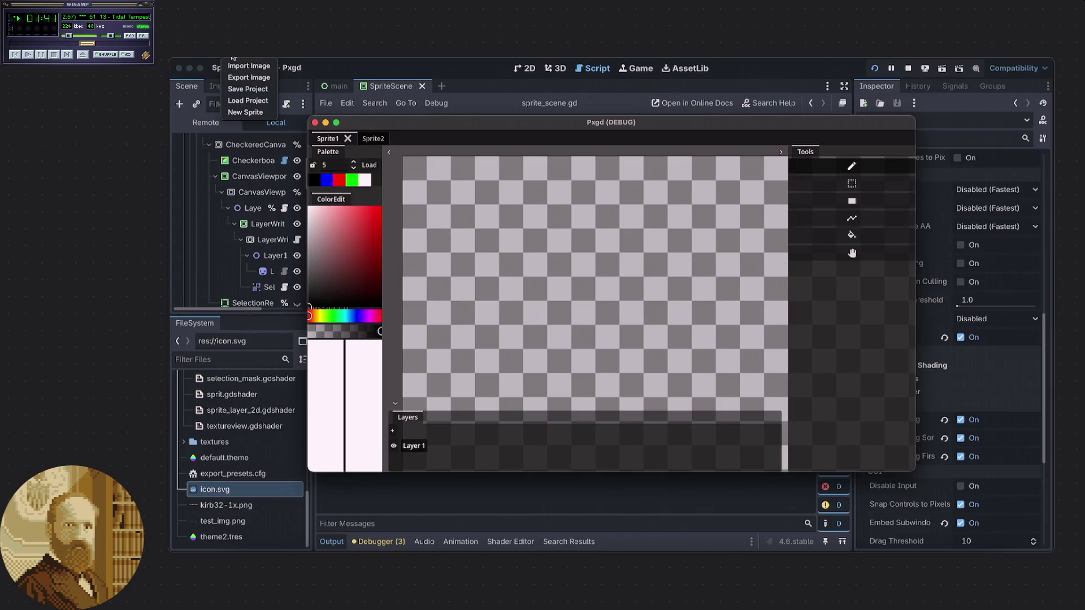
pyautogui.press('Escape')
pyautogui.hotkey('ctrl', 'o')
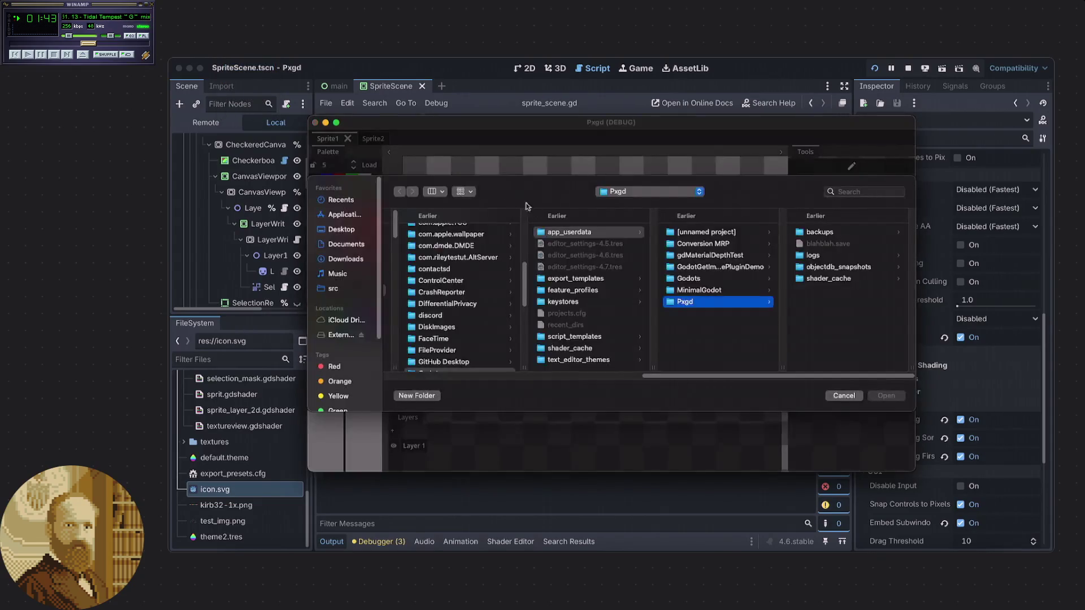
pyautogui.click(342, 228)
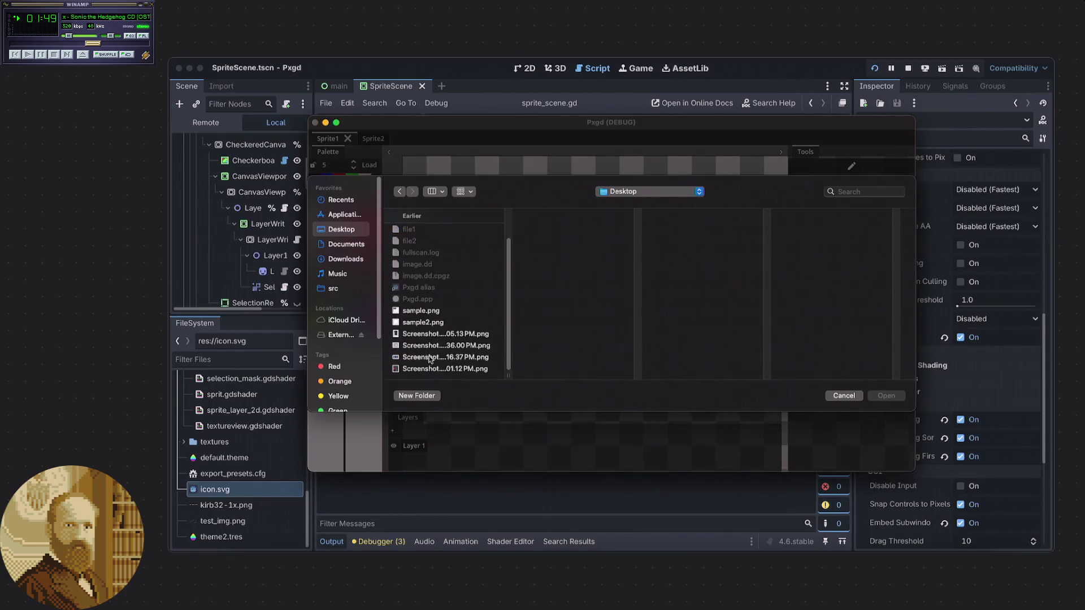
pyautogui.click(431, 357)
pyautogui.click(885, 396)
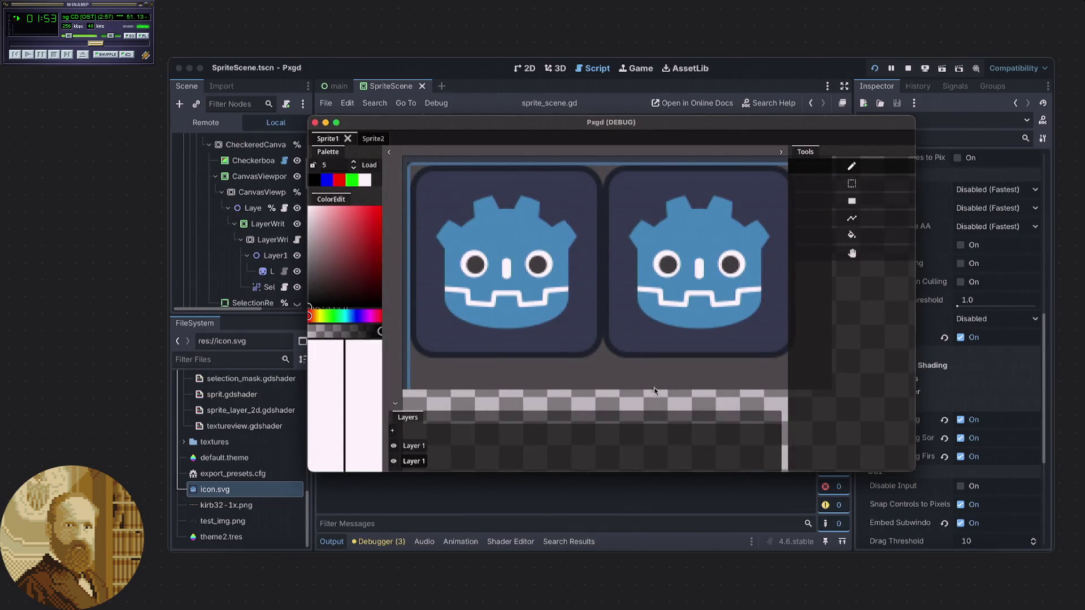
pyautogui.click(639, 559)
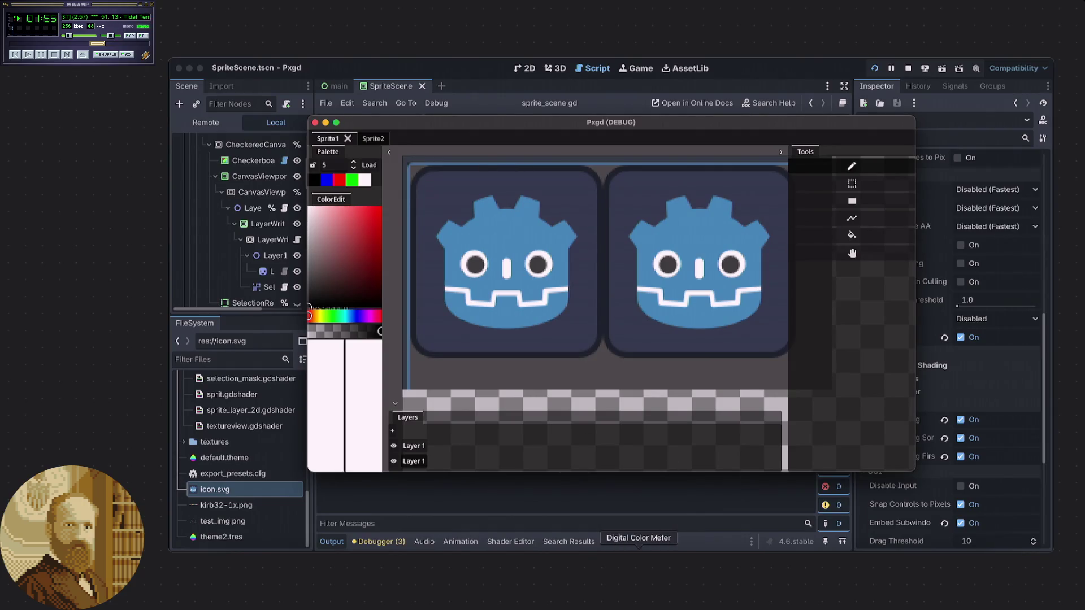
# - Close the sample.png, sample2.png and kirb32-1x.png viewers, then open sample.png from the desktop
pyautogui.click(710, 559)
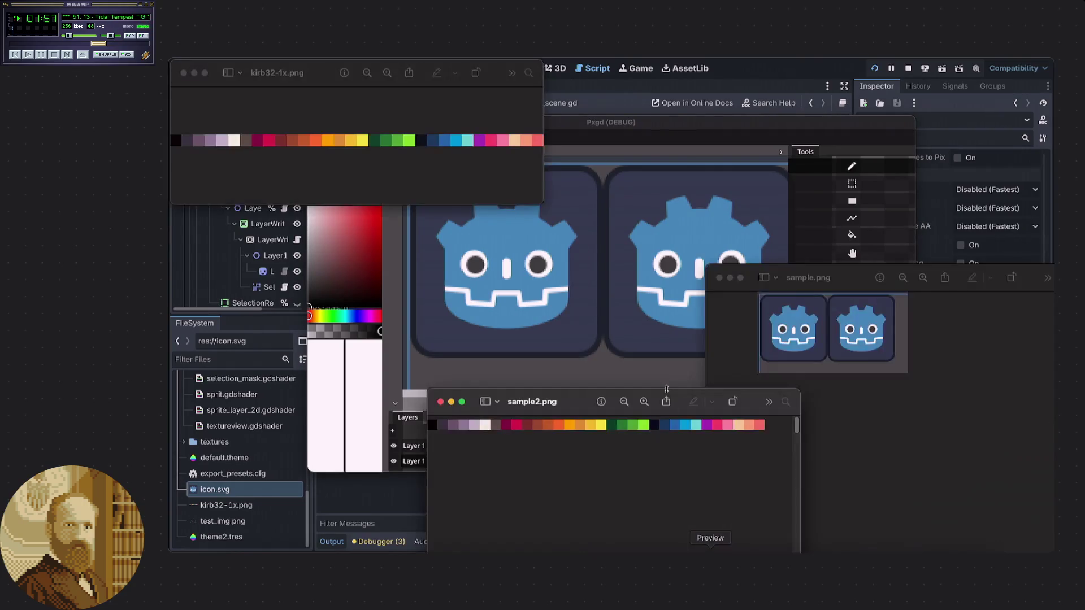
pyautogui.click(720, 279)
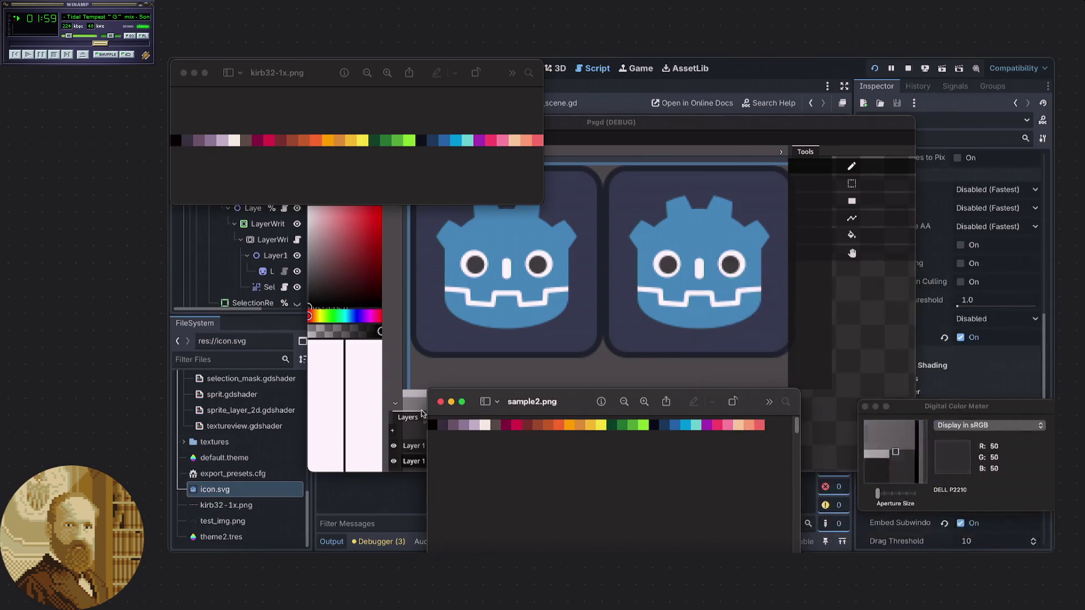
pyautogui.click(440, 402)
pyautogui.click(183, 72)
pyautogui.press('F11')
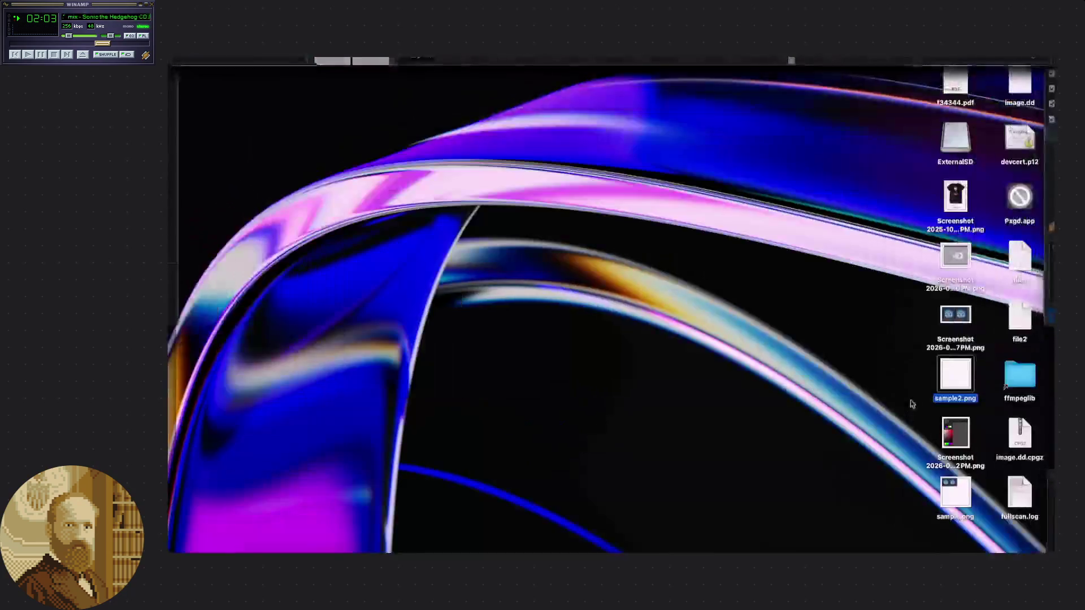
pyautogui.doubleClick(959, 491)
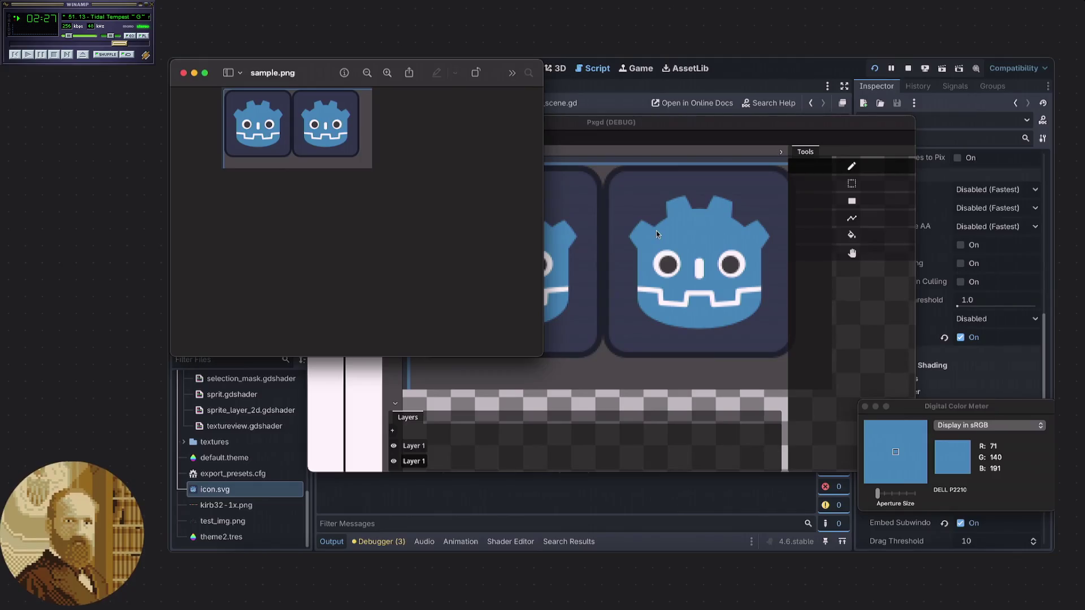
# - Compare blue (71,140,191) and dark (54,61,82) icon colours in Pxgd and sample.png, then stop the run
pyautogui.click(686, 240)
pyautogui.hscroll(3, 650, 260)
pyautogui.scroll(-2, 649, 260)
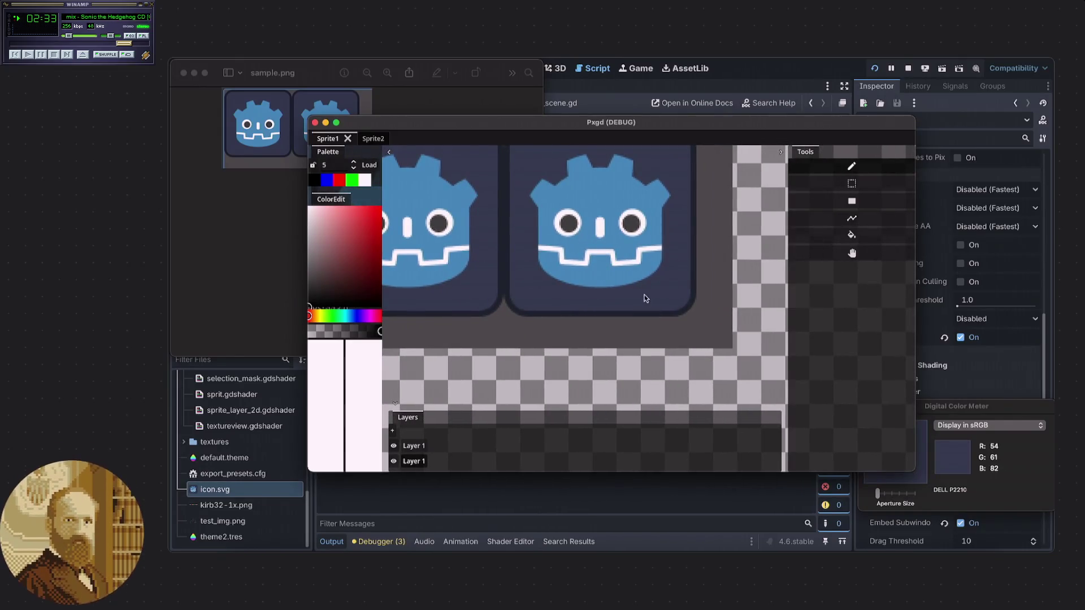
pyautogui.scroll(5, 622, 298)
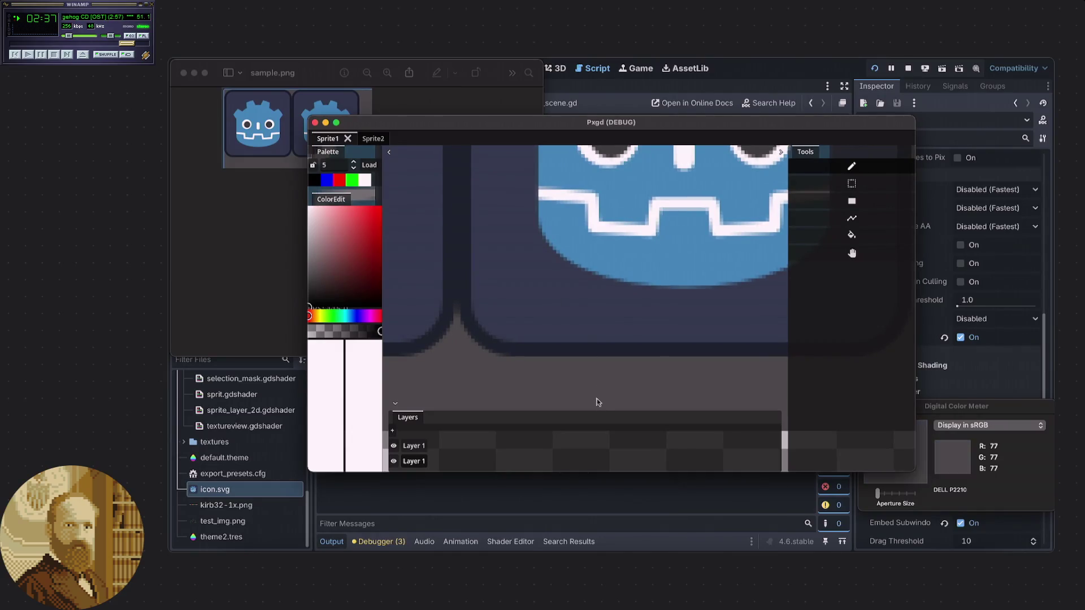
pyautogui.click(247, 218)
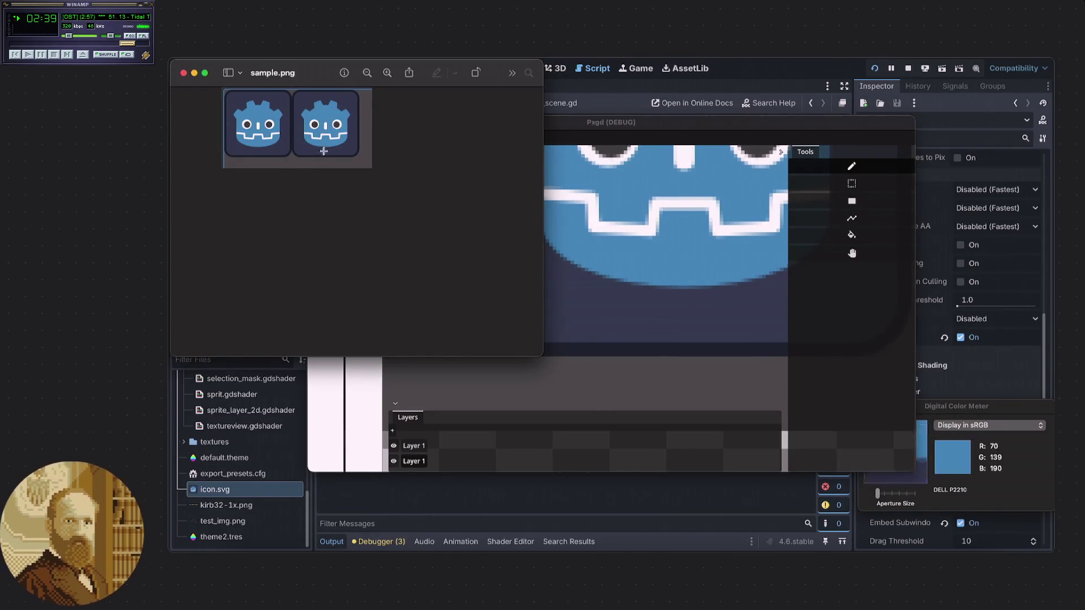
pyautogui.scroll(5, 375, 88)
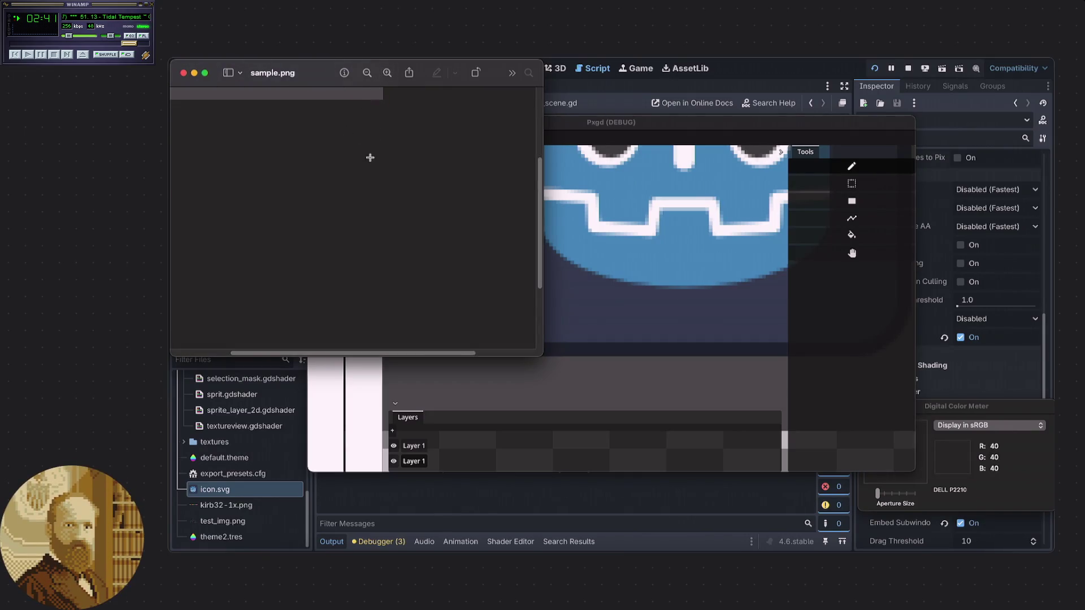
pyautogui.scroll(-5, 367, 155)
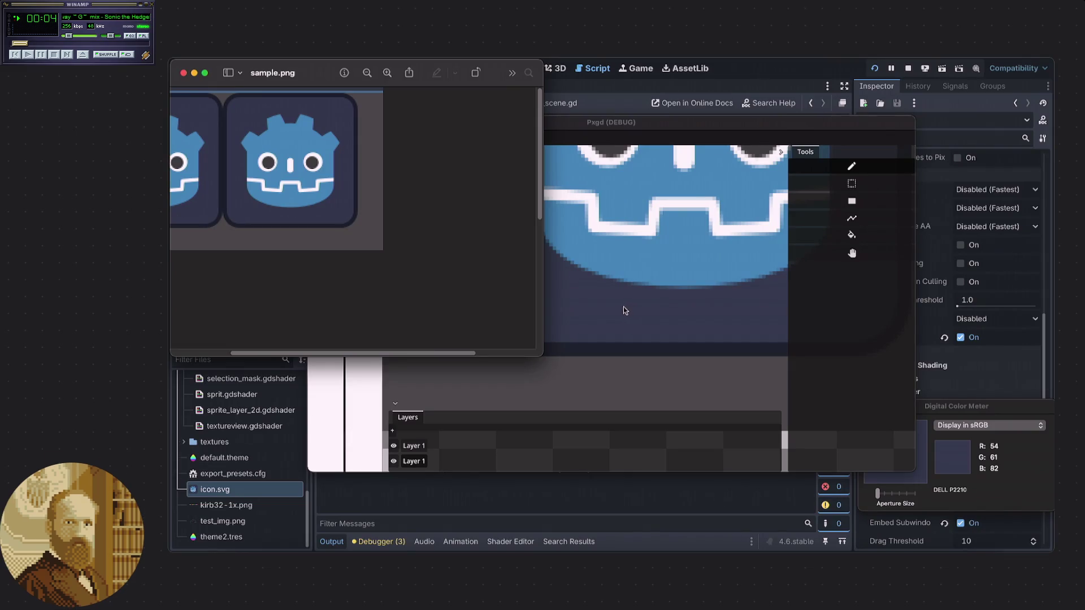
pyautogui.scroll(-4, 627, 311)
pyautogui.scroll(-1, 646, 333)
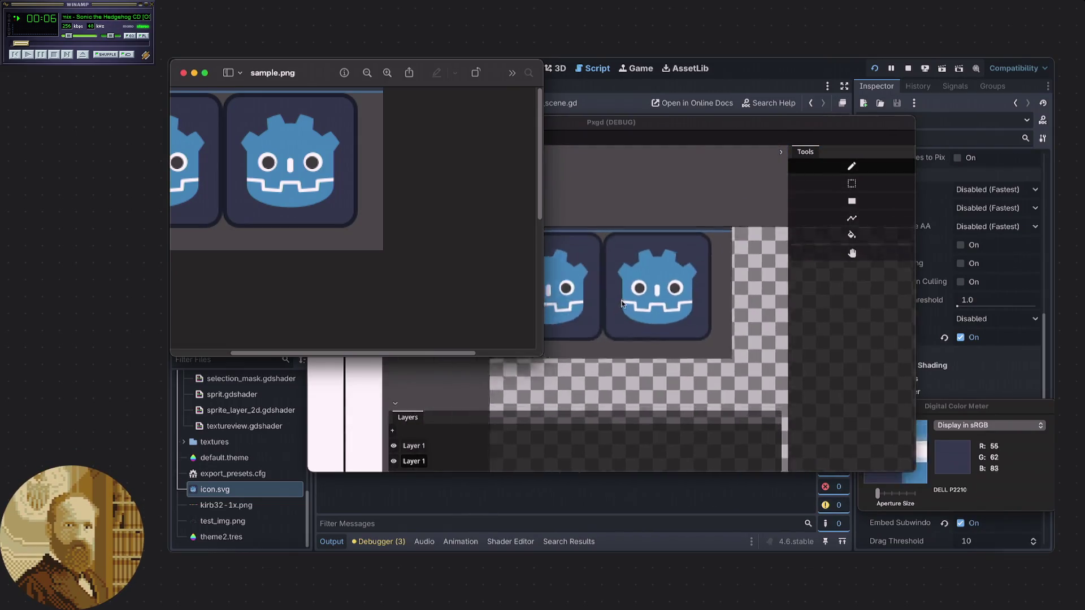
pyautogui.scroll(3, 656, 280)
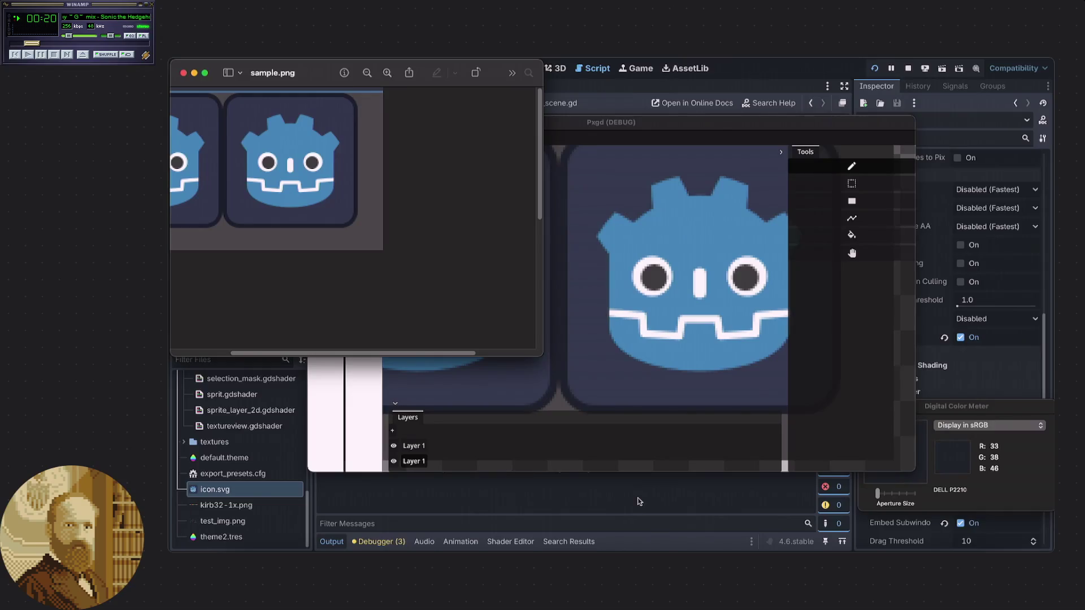
pyautogui.press('super+q')
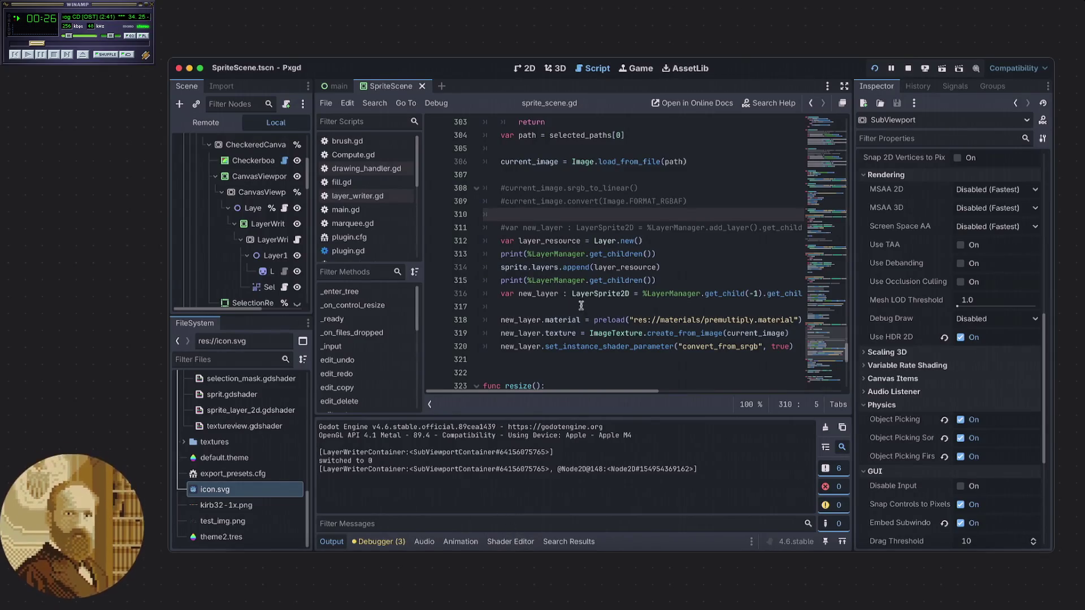
# - Show premultiply.gdshader in the Shader Editor and scroll to the end of its fragment function
pyautogui.click(518, 543)
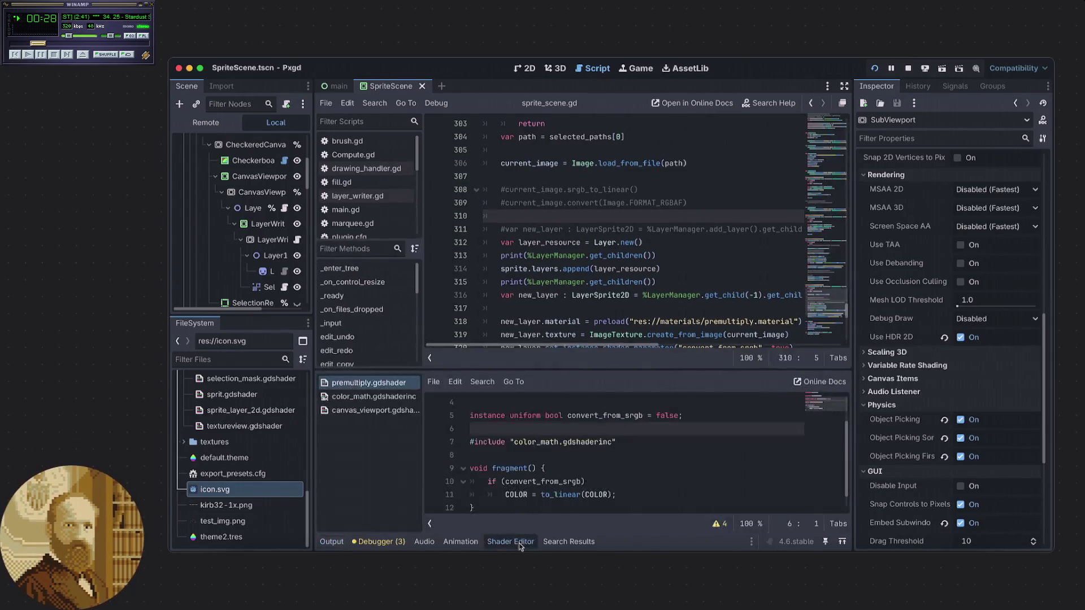
pyautogui.scroll(-1, 561, 452)
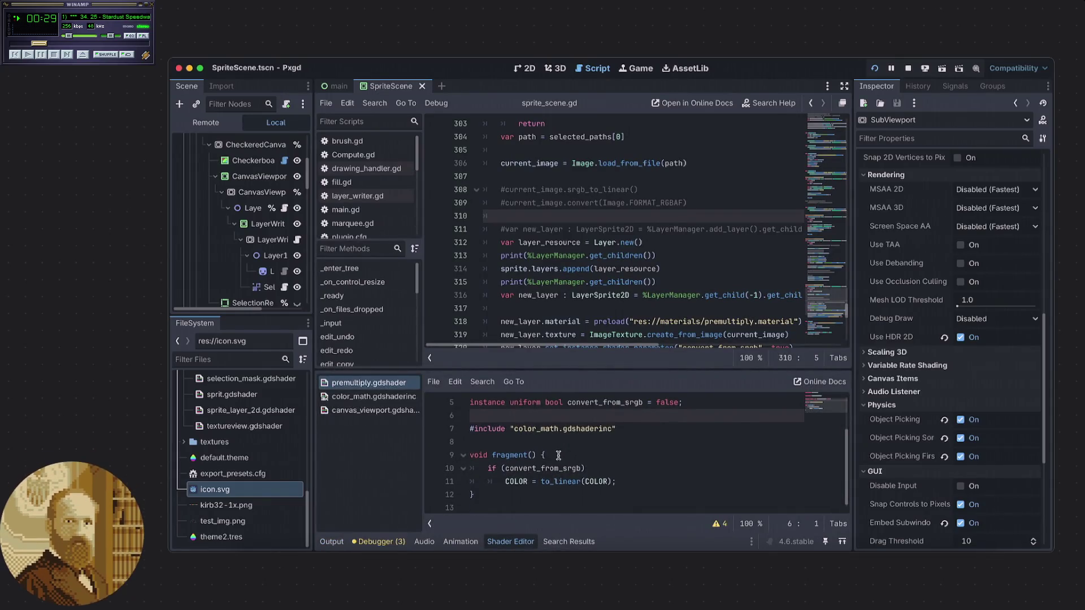
pyautogui.click(567, 495)
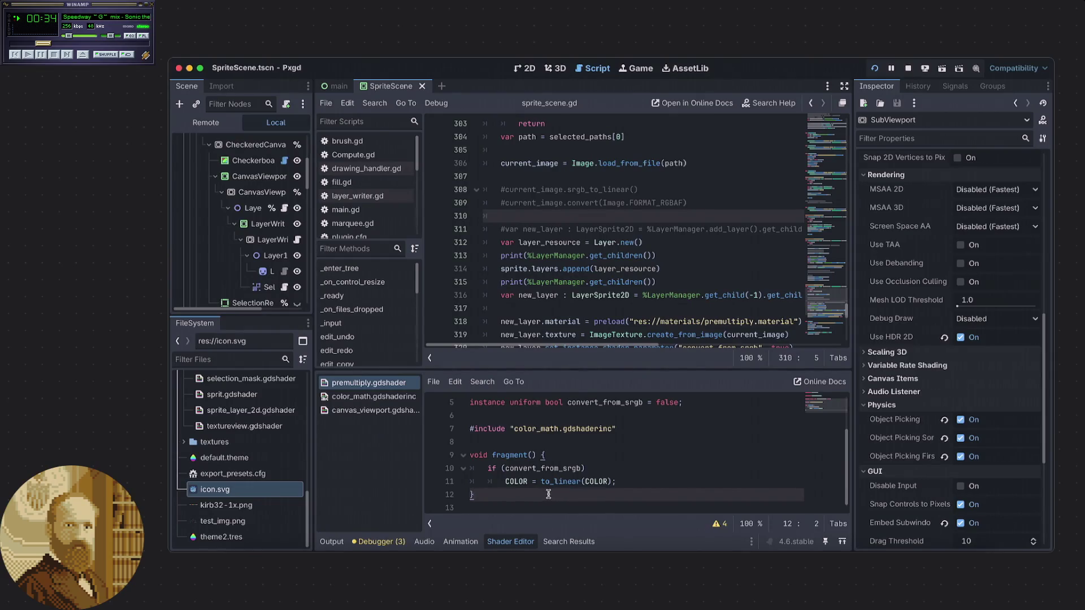
pyautogui.scroll(-2, 609, 266)
pyautogui.scroll(-2, 609, 267)
pyautogui.scroll(2, 636, 282)
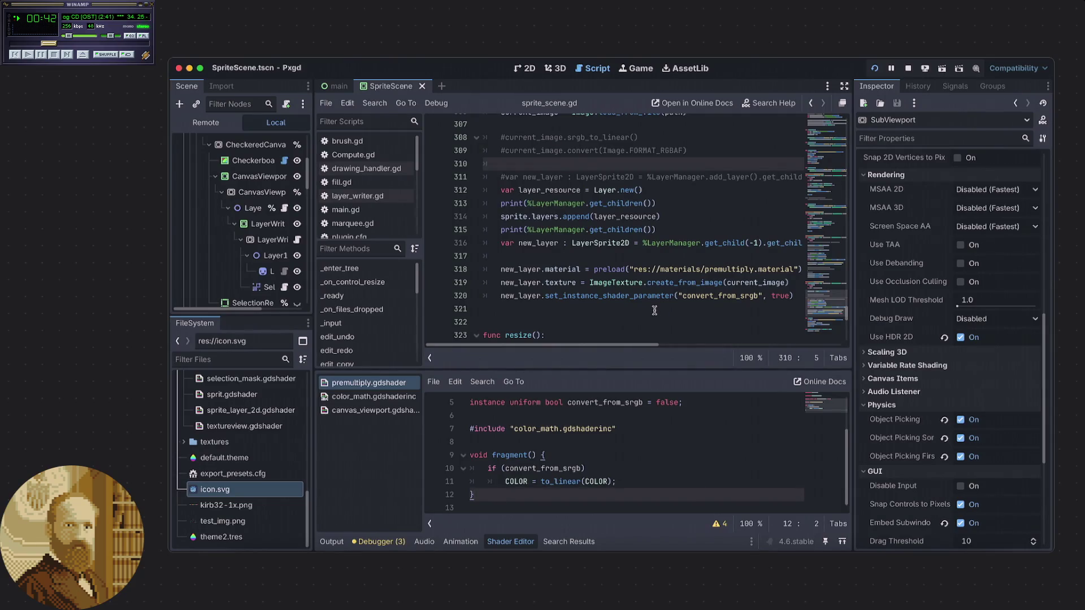
pyautogui.moveTo(638, 344)
pyautogui.mouseDown()
pyautogui.moveTo(689, 350)
pyautogui.moveTo(575, 352)
pyautogui.mouseUp()
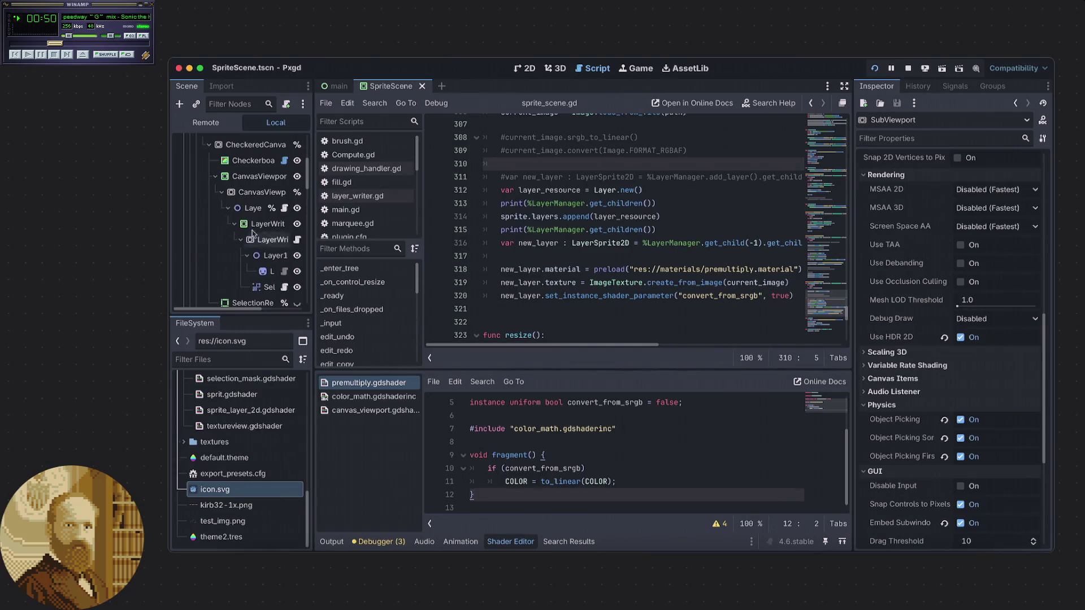
pyautogui.scroll(4, 248, 227)
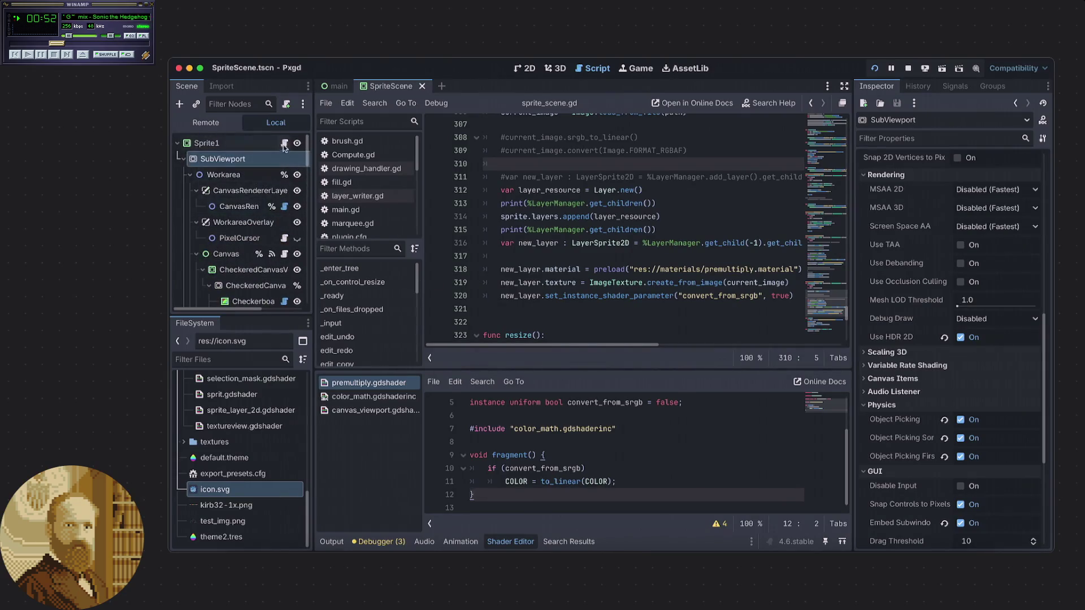
# - Open sprite_scene.gd from the Sprite1 node and read through its _on_load_file image-loading code
pyautogui.click(284, 143)
pyautogui.scroll(3, 577, 271)
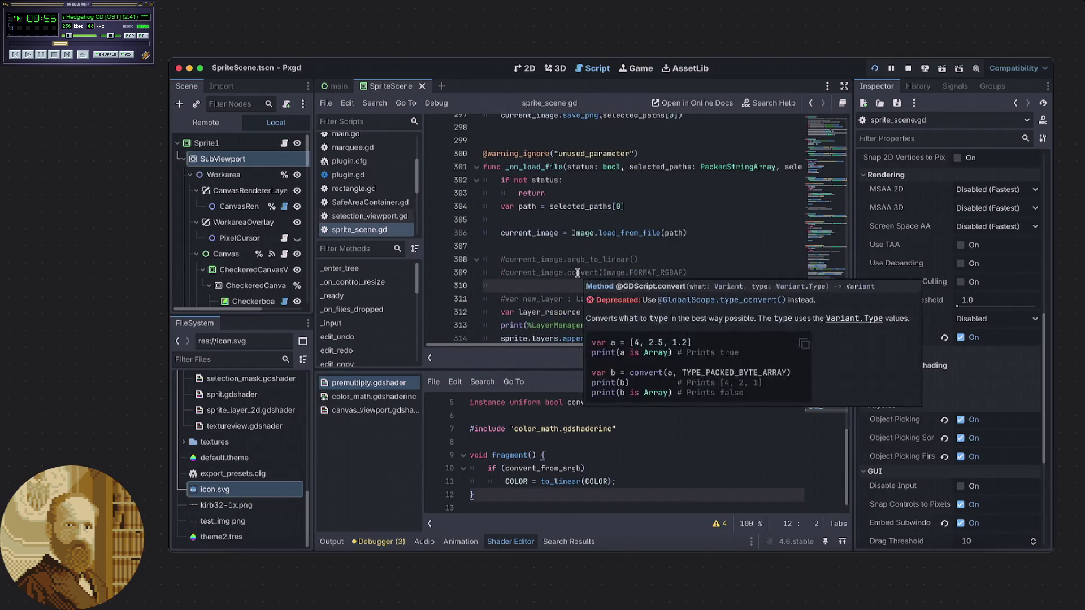
pyautogui.scroll(-1, 571, 276)
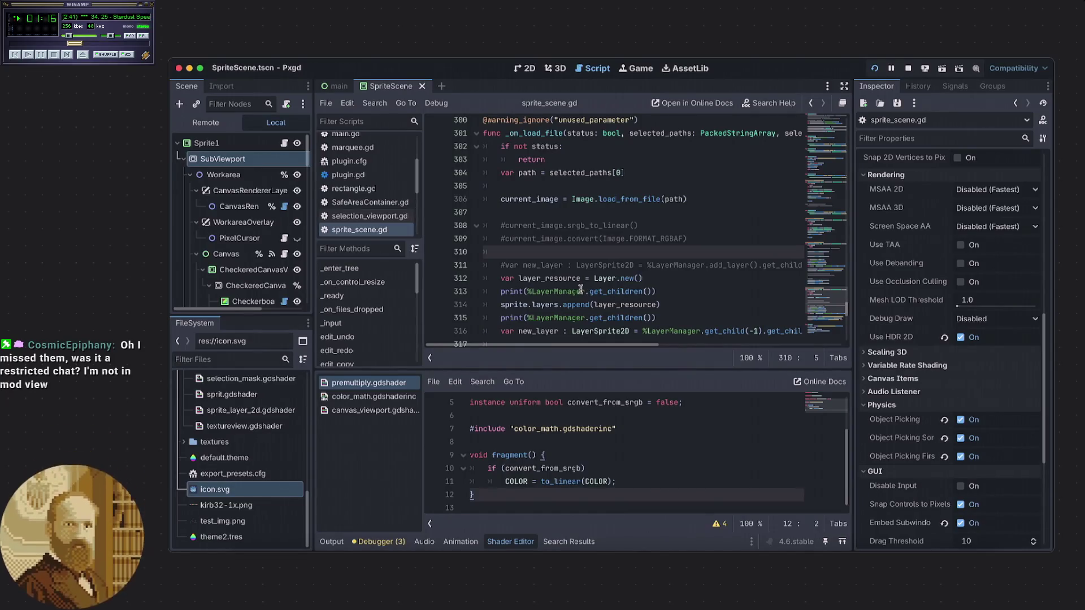
pyautogui.scroll(-3, 576, 290)
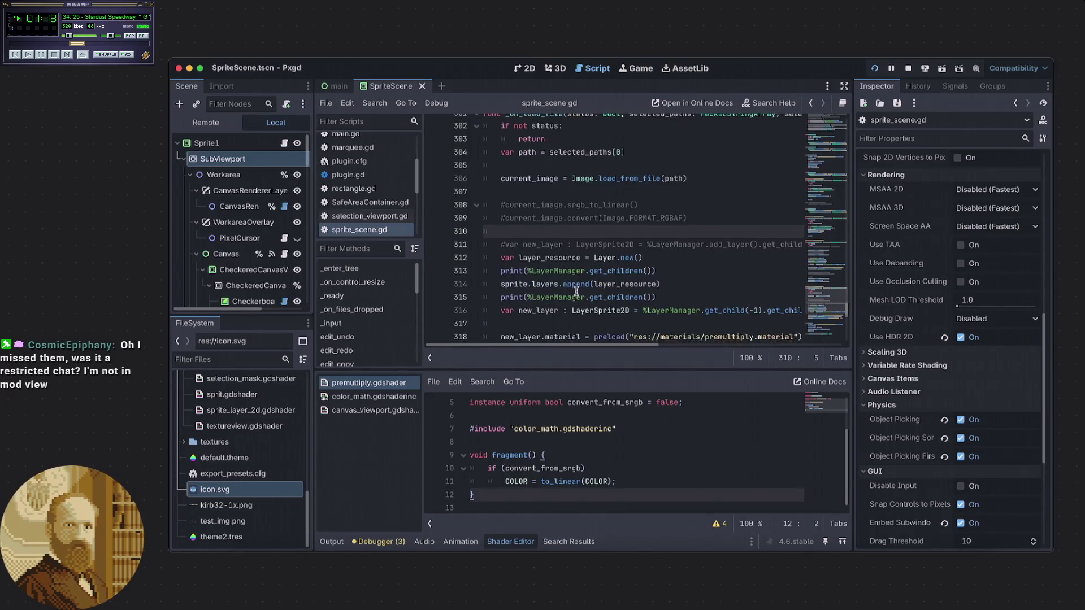
pyautogui.scroll(-1, 565, 294)
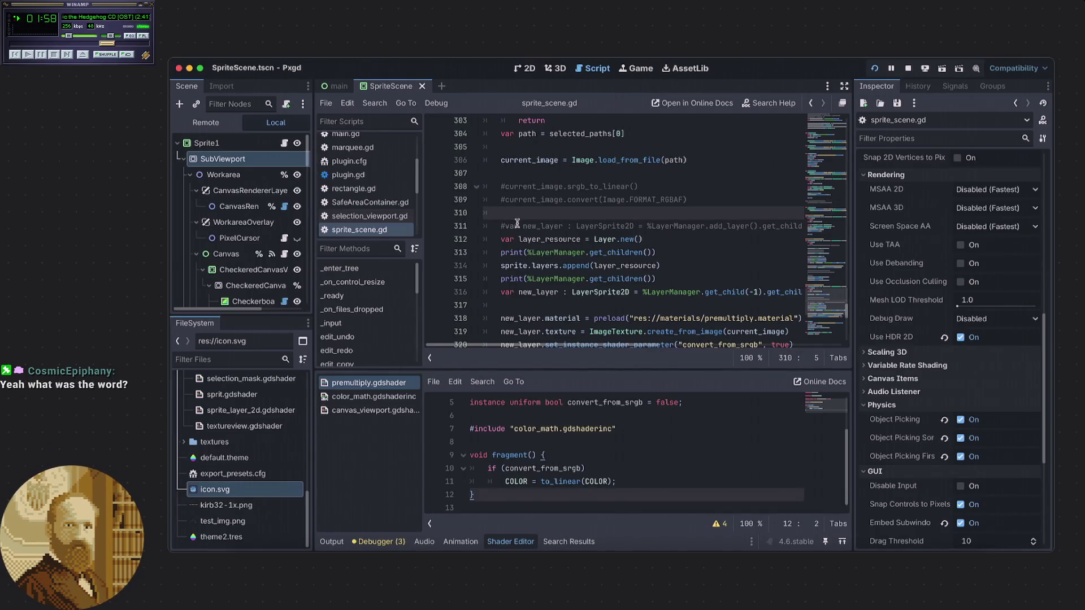
# - Inspect the shader-parameter code around lines 310–320 of sprite_scene.gd
pyautogui.rightClick(517, 224)
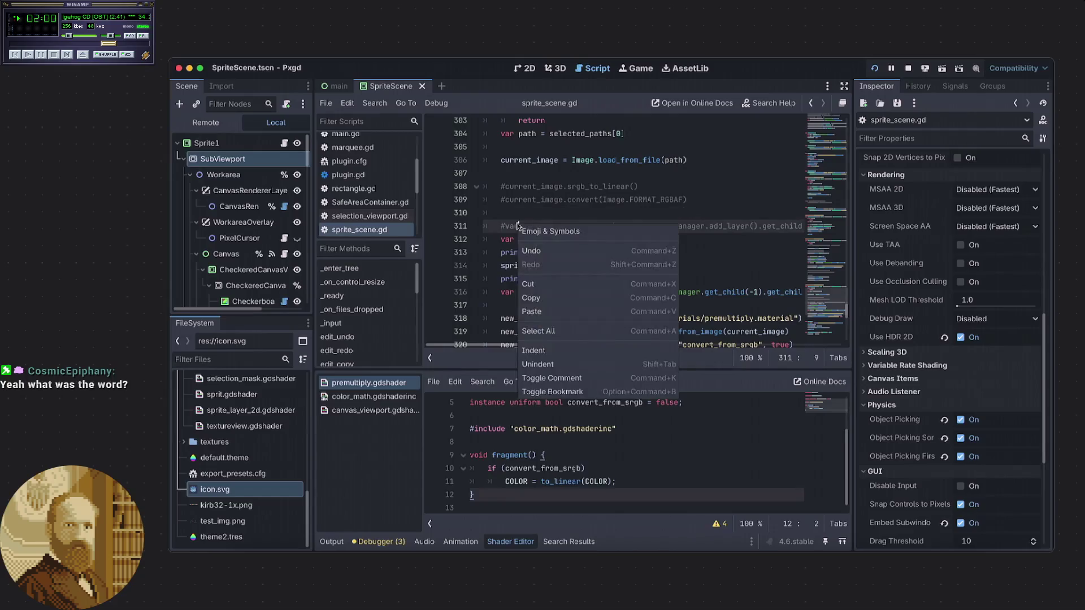
pyautogui.click(517, 214)
pyautogui.click(517, 213)
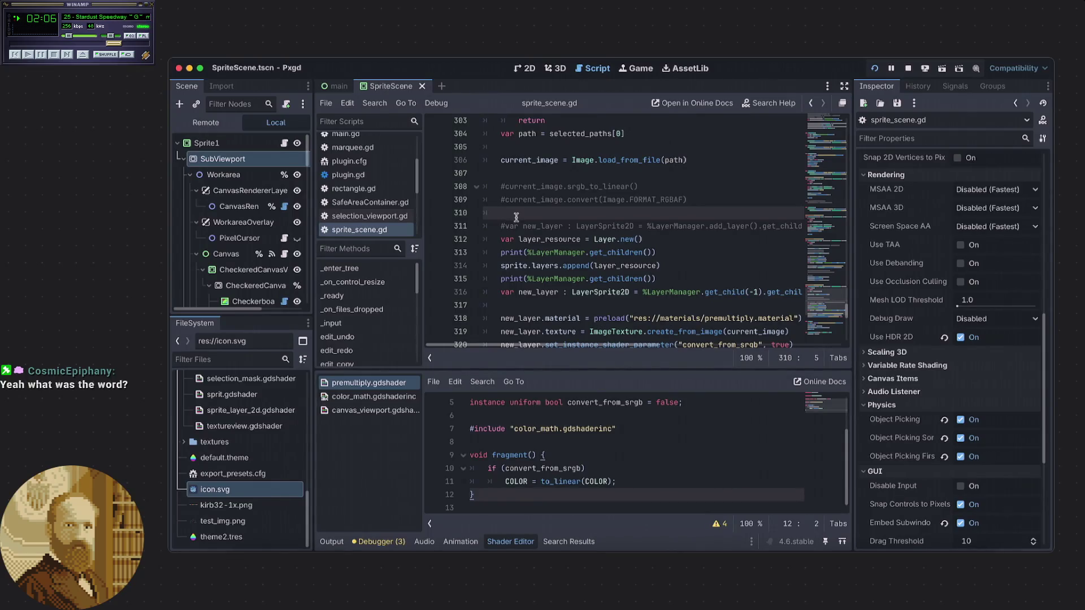
pyautogui.scroll(-2, 516, 218)
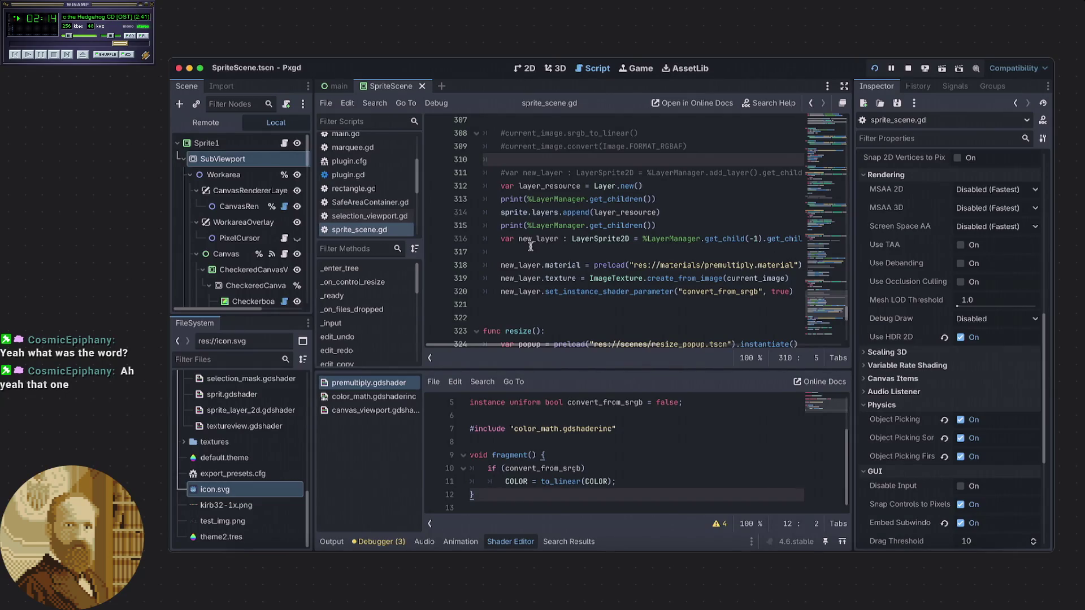
pyautogui.scroll(-1, 529, 248)
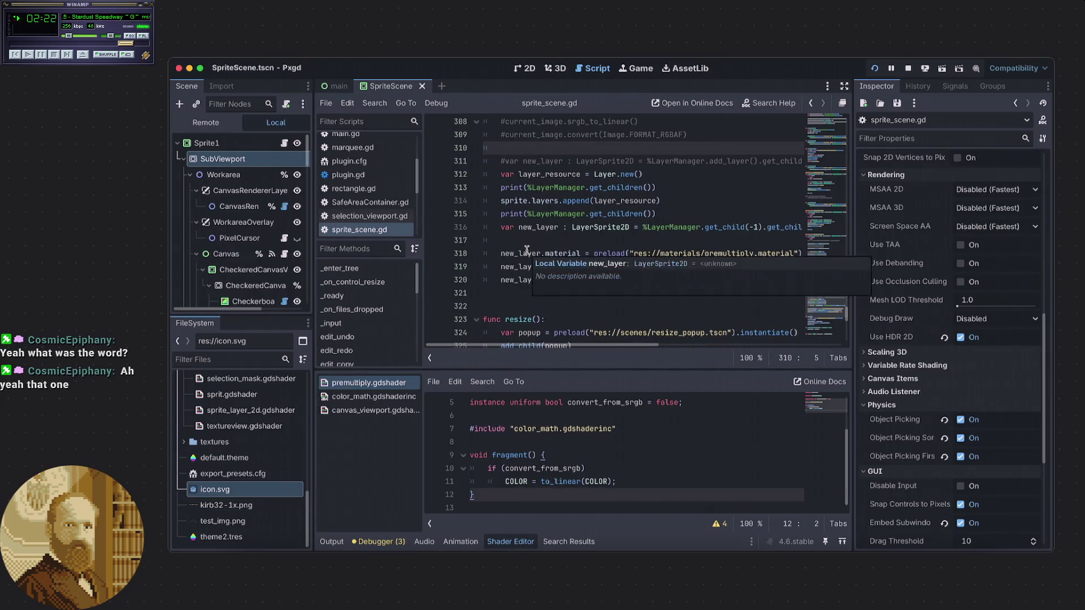
pyautogui.scroll(3, 525, 248)
pyautogui.scroll(-3, 524, 248)
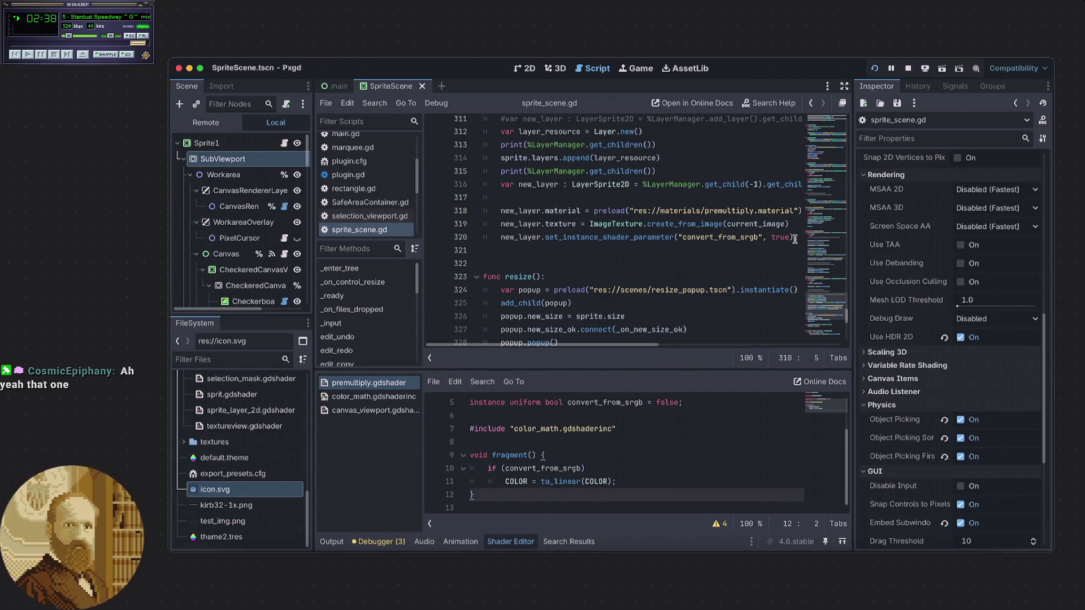
pyautogui.click(794, 239)
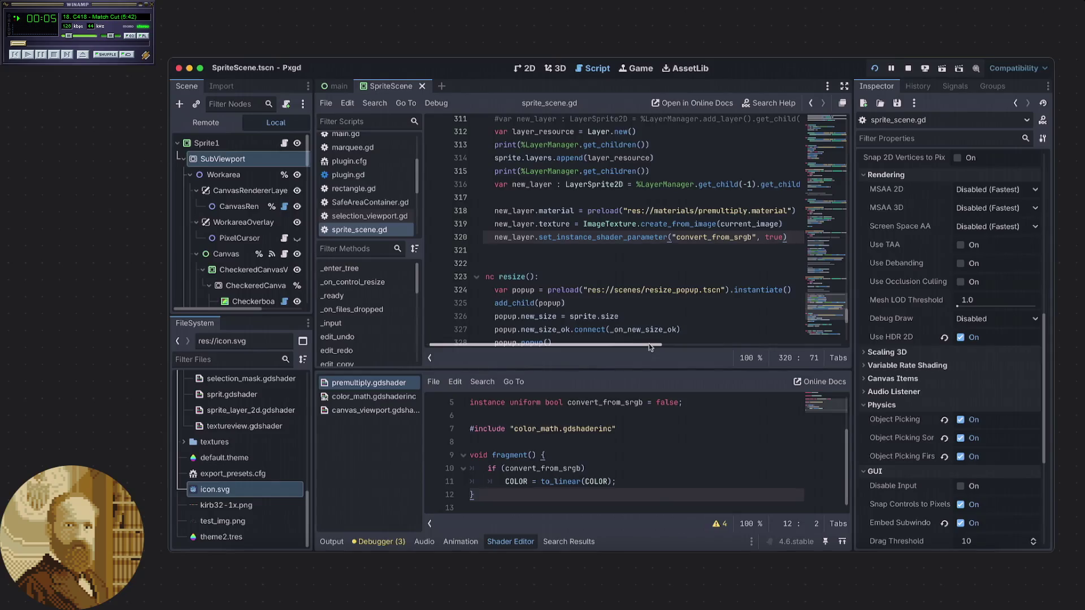
pyautogui.moveTo(648, 343)
pyautogui.mouseDown()
pyautogui.moveTo(825, 343)
pyautogui.moveTo(602, 341)
pyautogui.mouseUp()
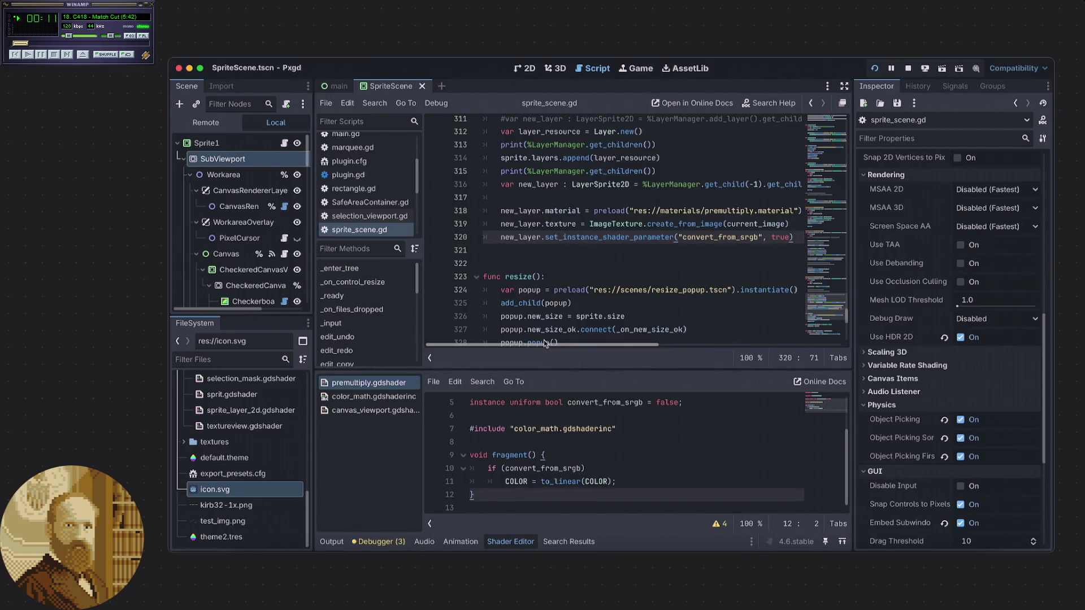
pyautogui.moveTo(631, 344)
pyautogui.mouseDown()
pyautogui.moveTo(679, 344)
pyautogui.moveTo(743, 320)
pyautogui.moveTo(621, 336)
pyautogui.moveTo(677, 338)
pyautogui.mouseUp()
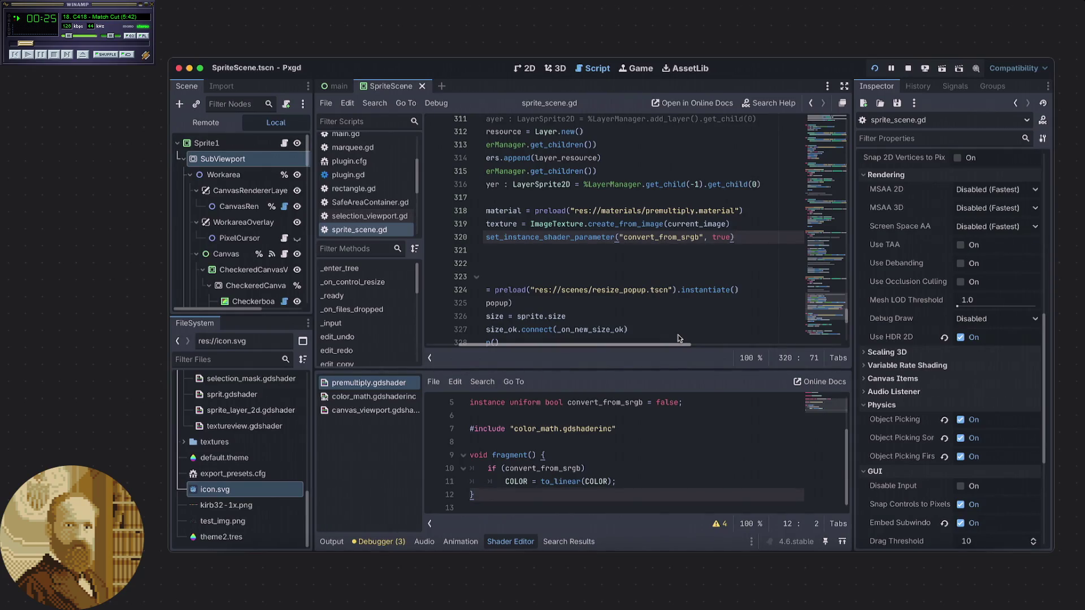
pyautogui.moveTo(678, 338); pyautogui.dragTo(611, 336)
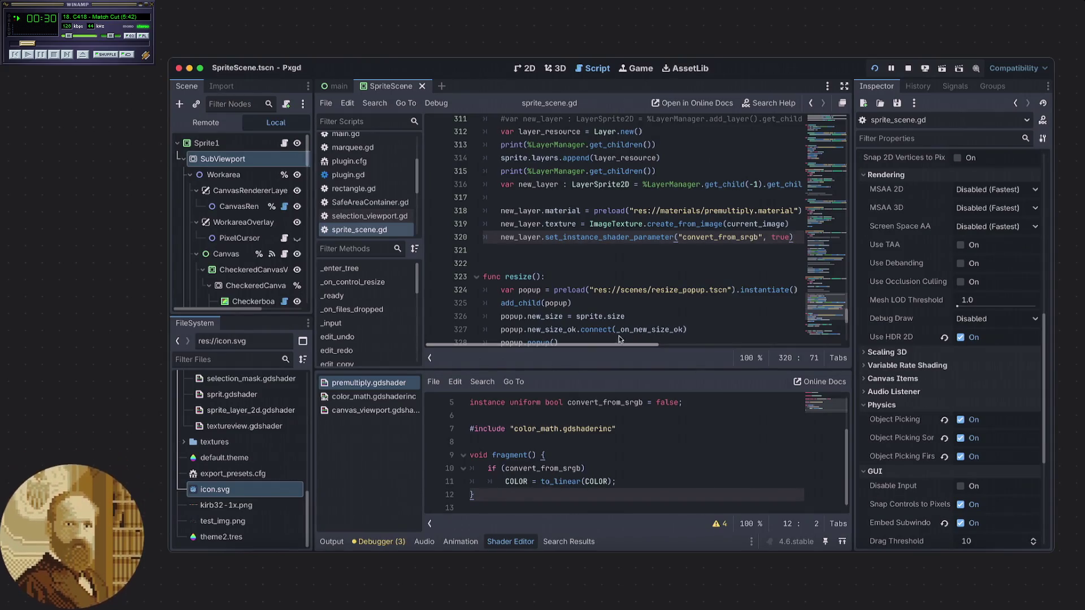
pyautogui.moveTo(646, 342)
pyautogui.mouseDown()
pyautogui.moveTo(666, 341)
pyautogui.moveTo(639, 347)
pyautogui.mouseUp()
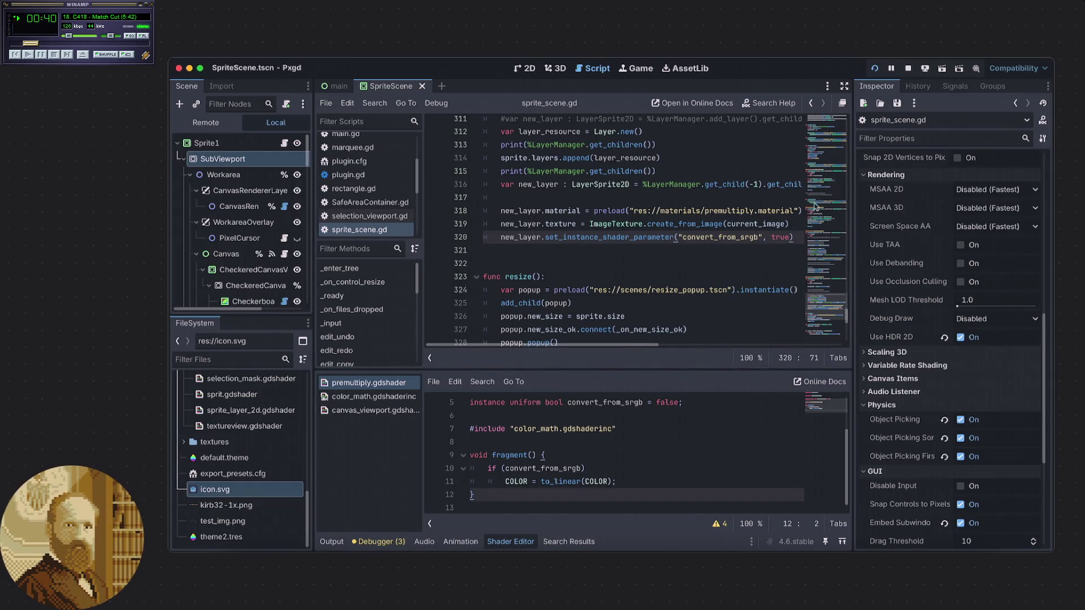
# - Restart the Pxgd run and bring the editor back with premultiply.gdshader showing
pyautogui.click(874, 68)
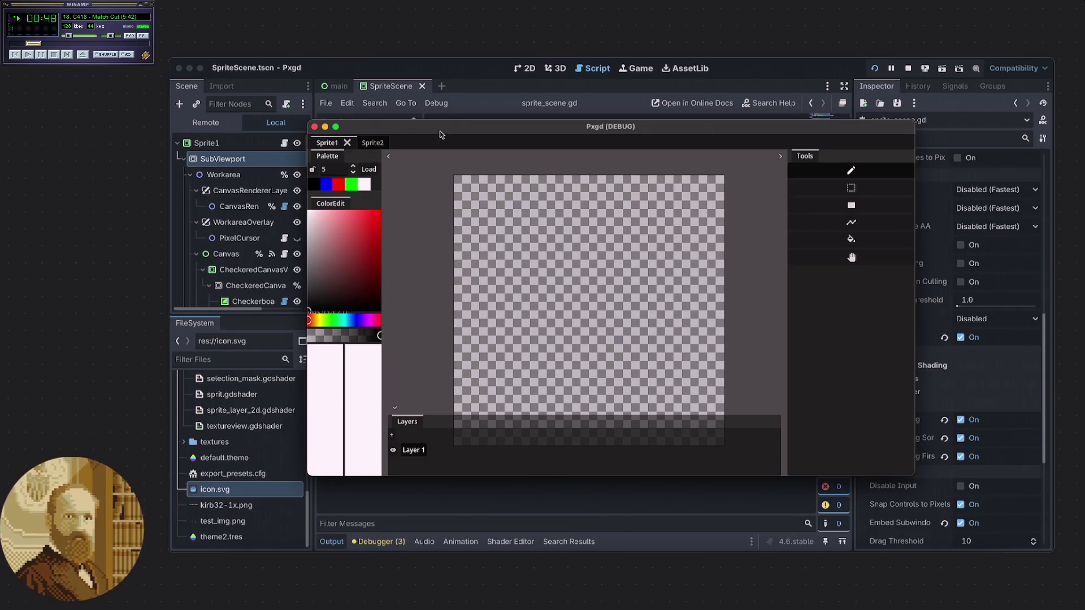
pyautogui.click(512, 535)
pyautogui.click(509, 539)
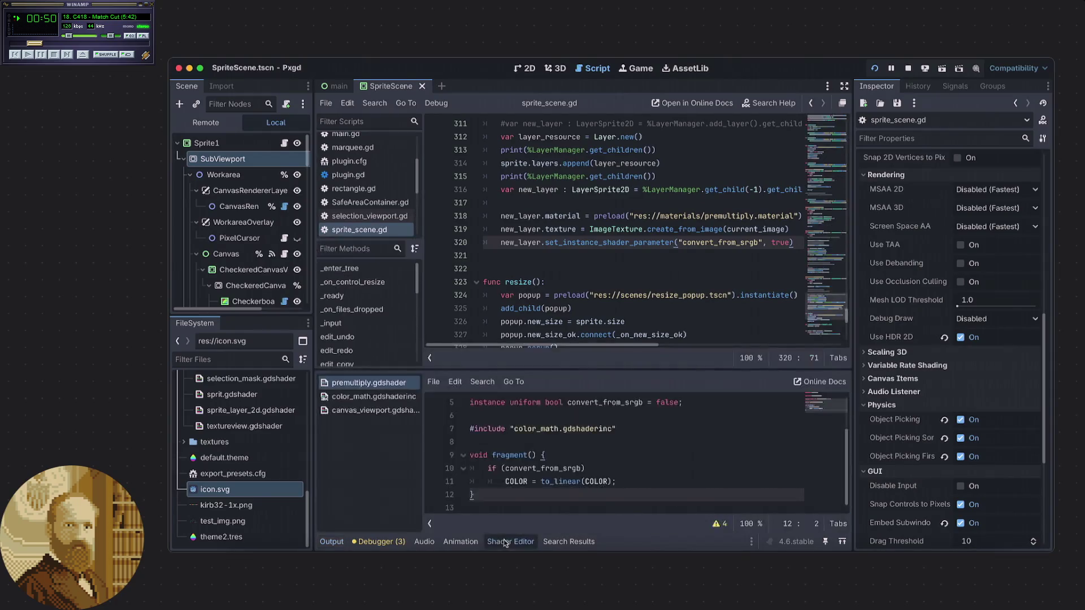
# - Comment out the sRGB-to-linear conversion lines in the shader's fragment function
pyautogui.moveTo(621, 481); pyautogui.dragTo(536, 468)
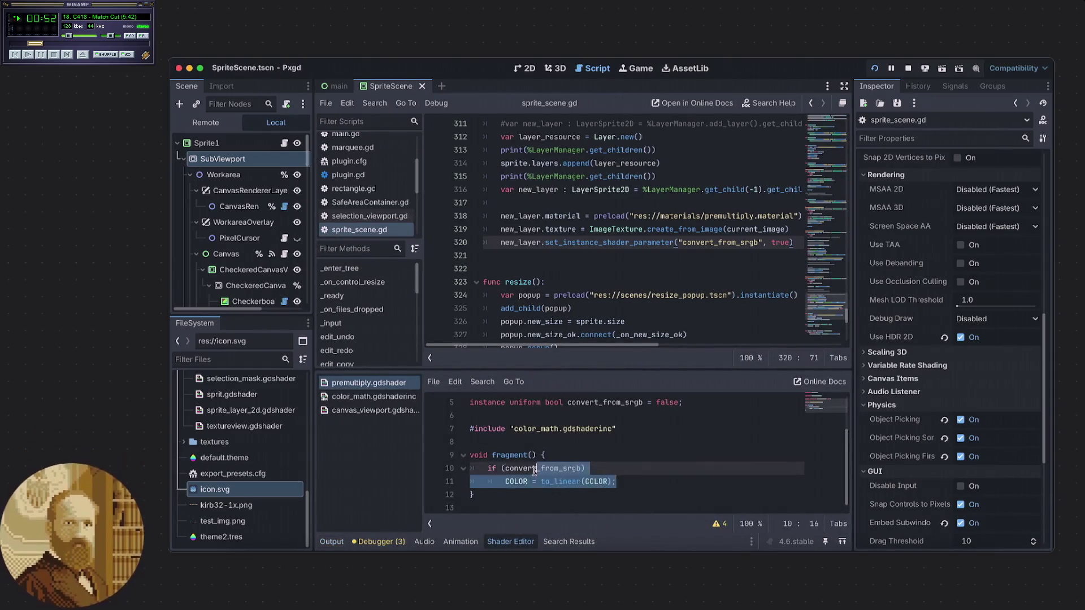
pyautogui.hotkey('ctrl', 'k')
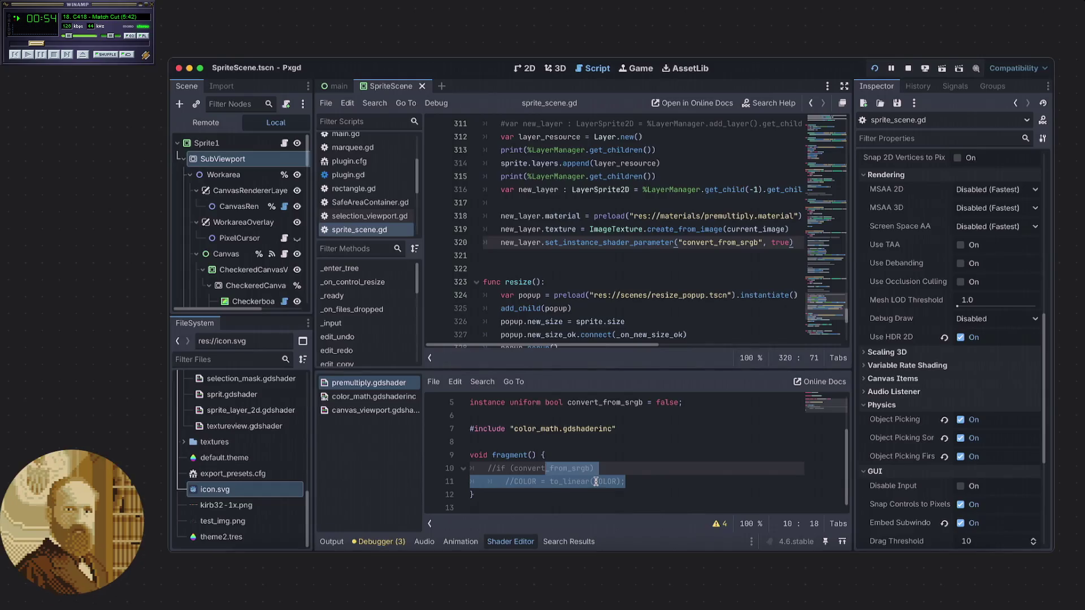
pyautogui.click(571, 452)
pyautogui.scroll(2, 587, 450)
pyautogui.scroll(-2, 598, 448)
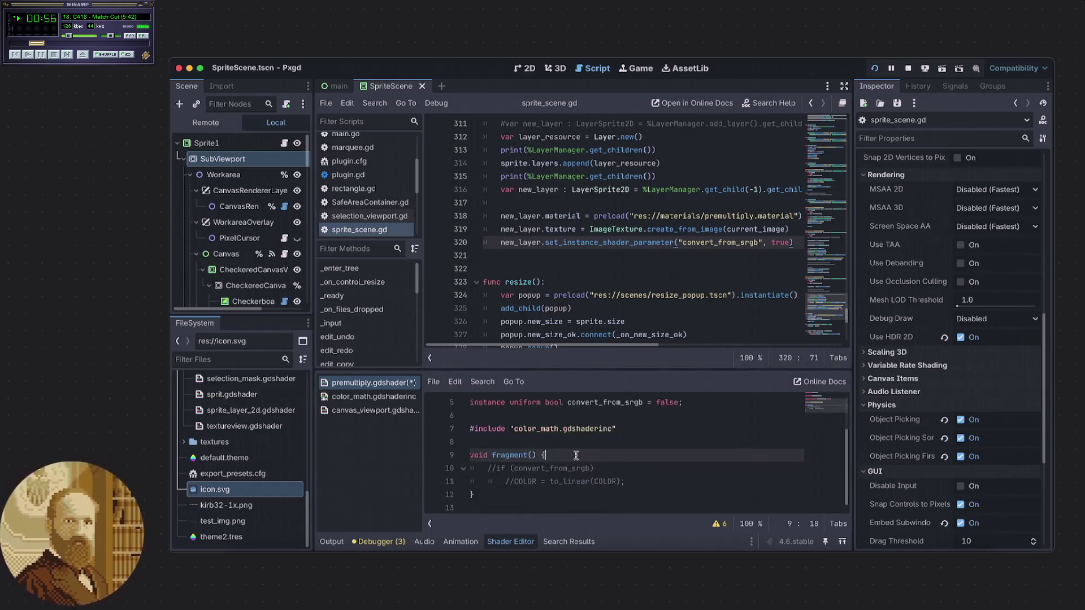
# - Relaunch Pxgd and load the Desktop Godot-icon screenshot as a new layer
pyautogui.click(877, 69)
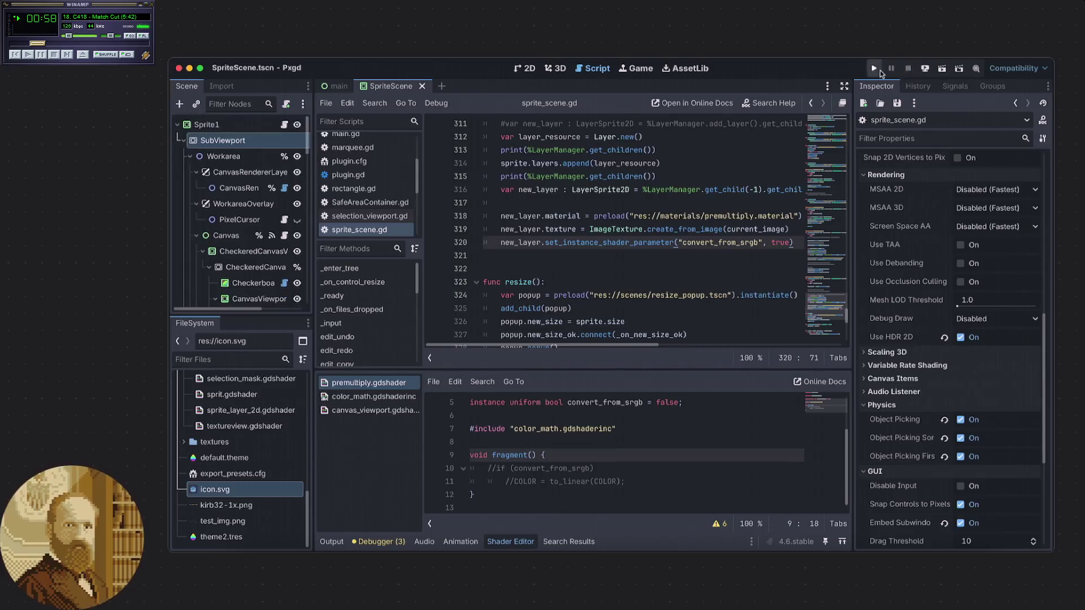
pyautogui.click(874, 69)
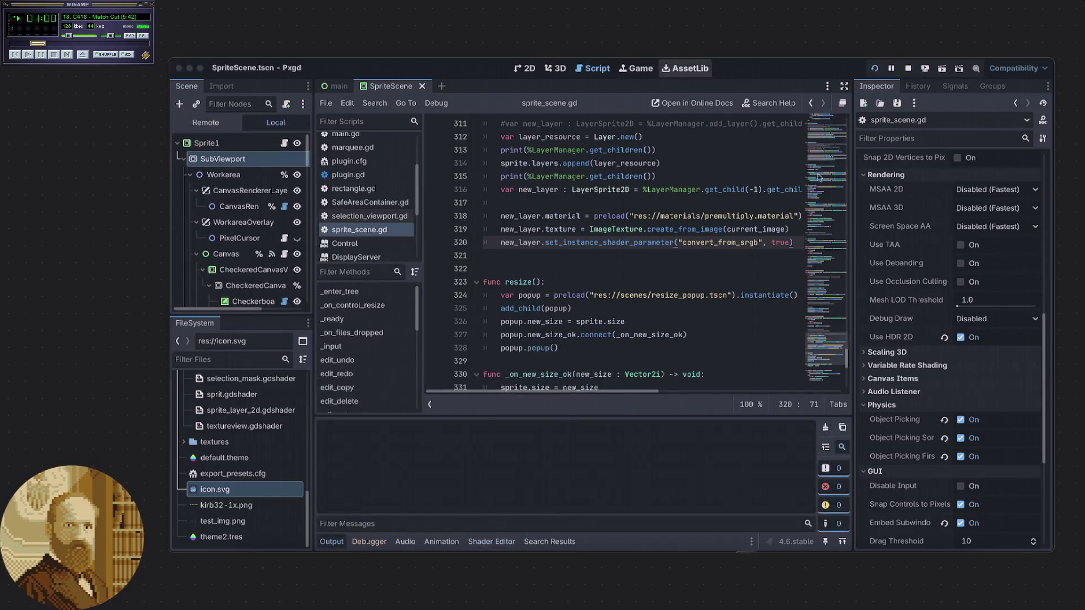
pyautogui.click(249, 63)
pyautogui.click(249, 78)
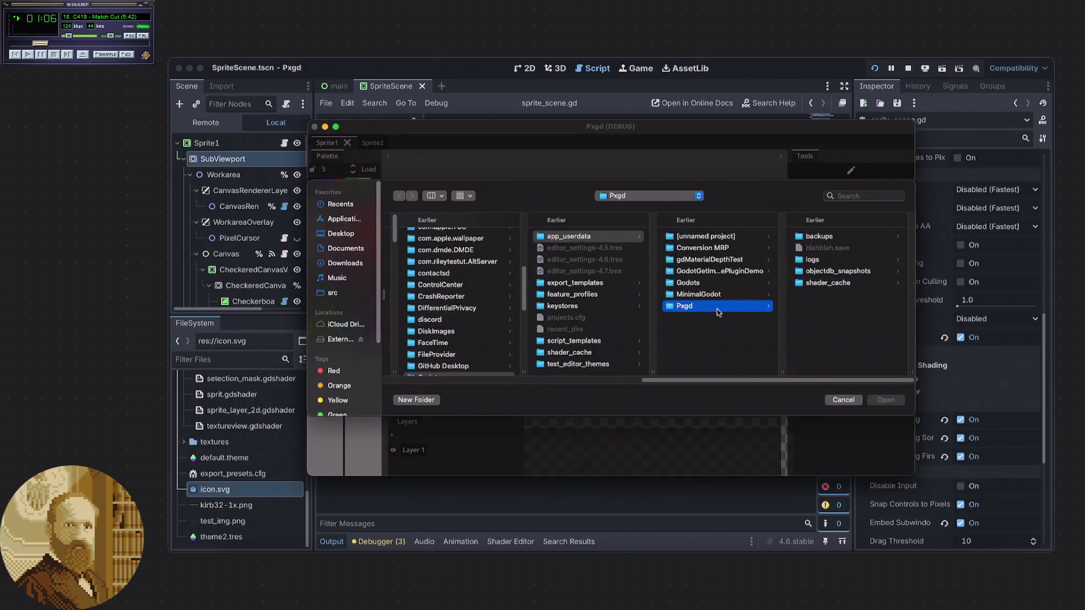
pyautogui.scroll(10, 494, 273)
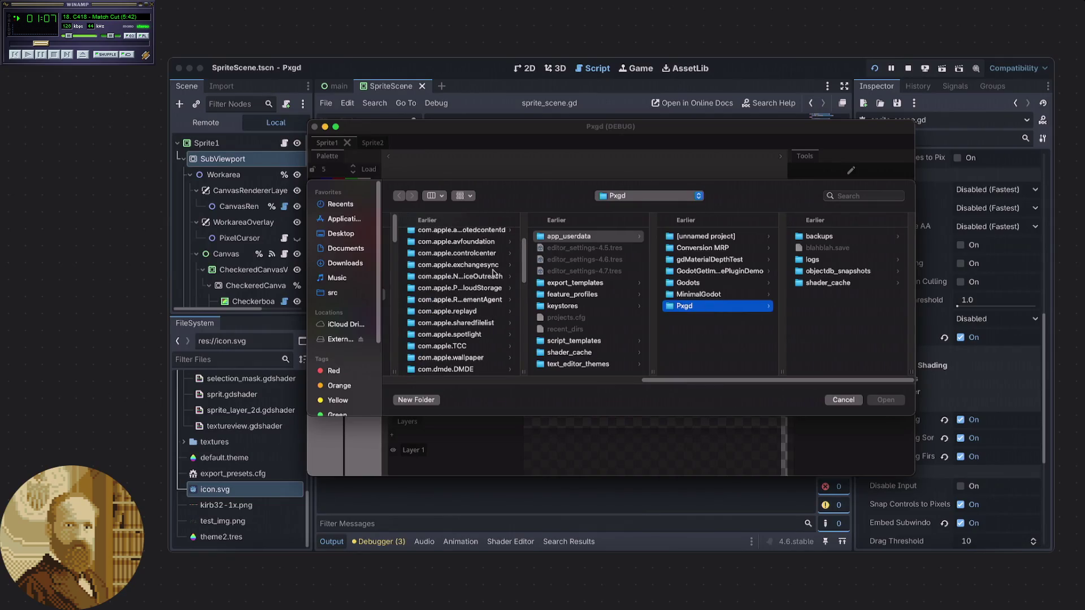
pyautogui.click(341, 233)
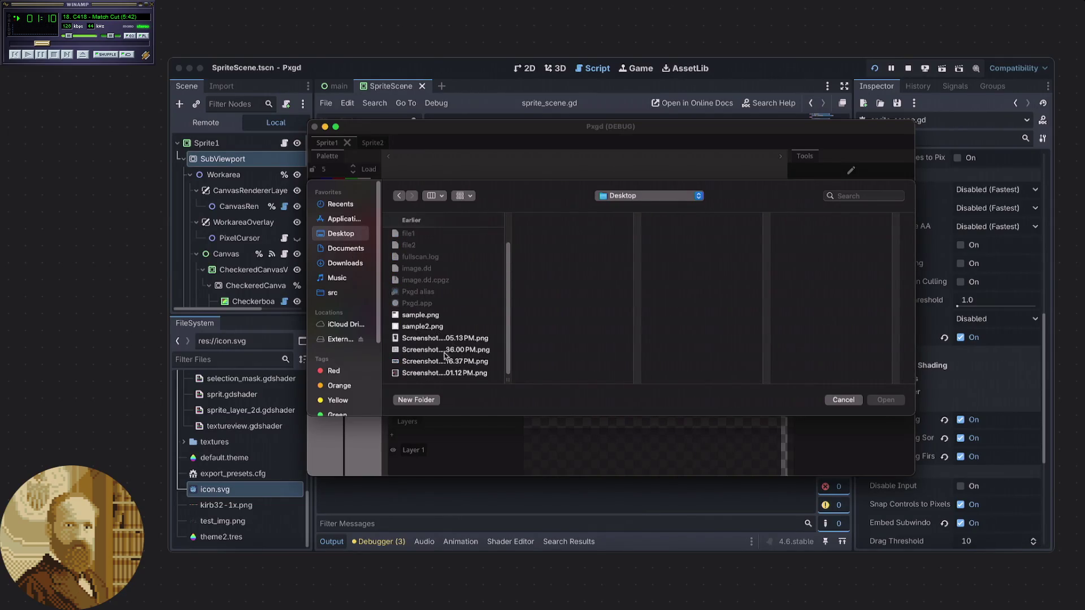
pyautogui.click(446, 361)
pyautogui.click(884, 400)
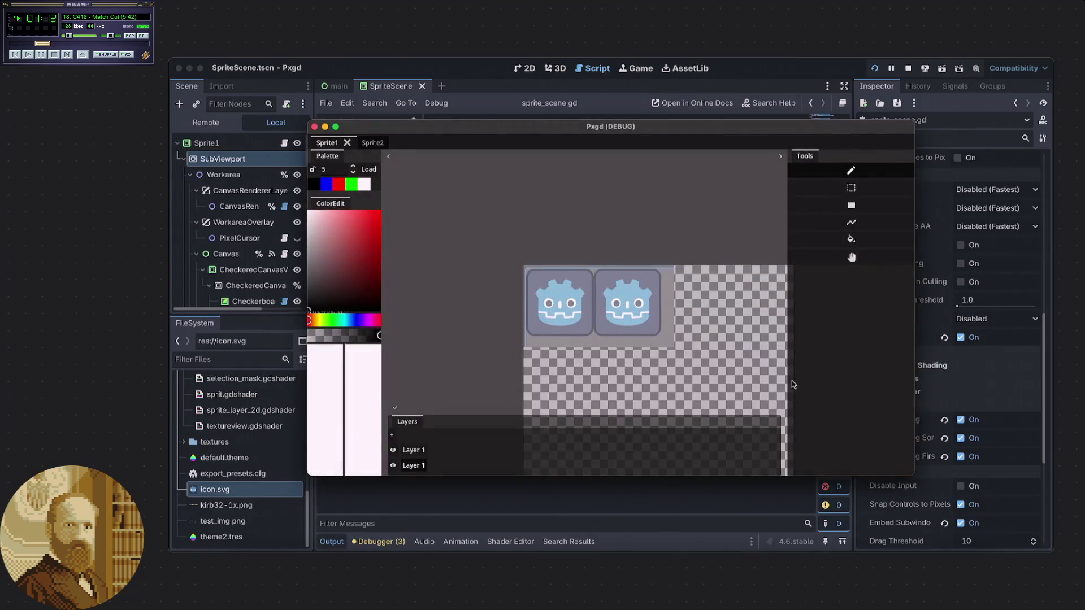
# - Zoom and pan the canvas to inspect one Godot icon, then close the debug window
pyautogui.scroll(5, 655, 344)
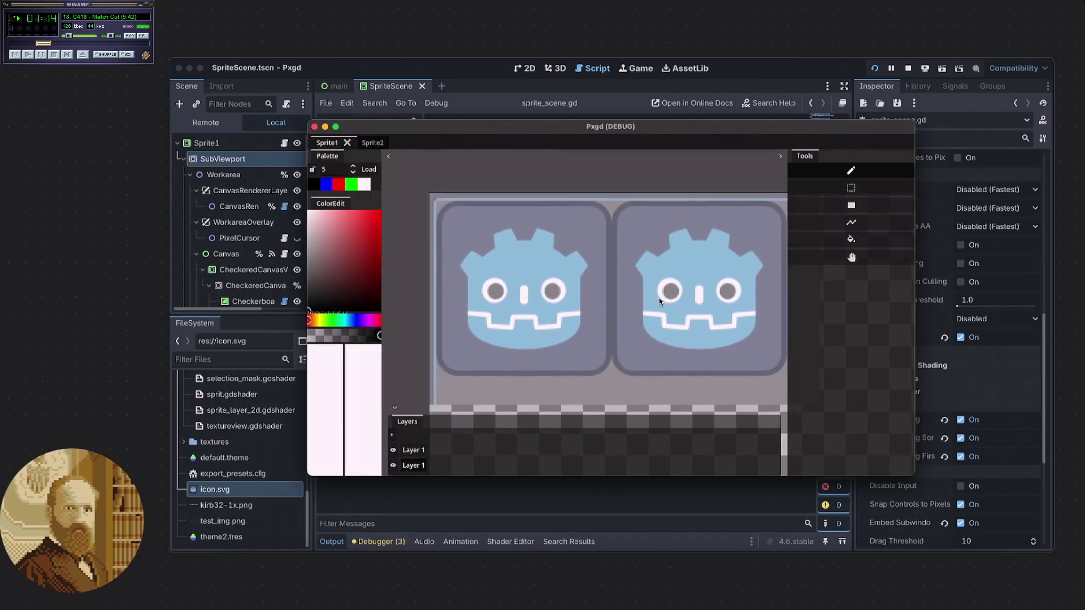
pyautogui.scroll(4, 638, 297)
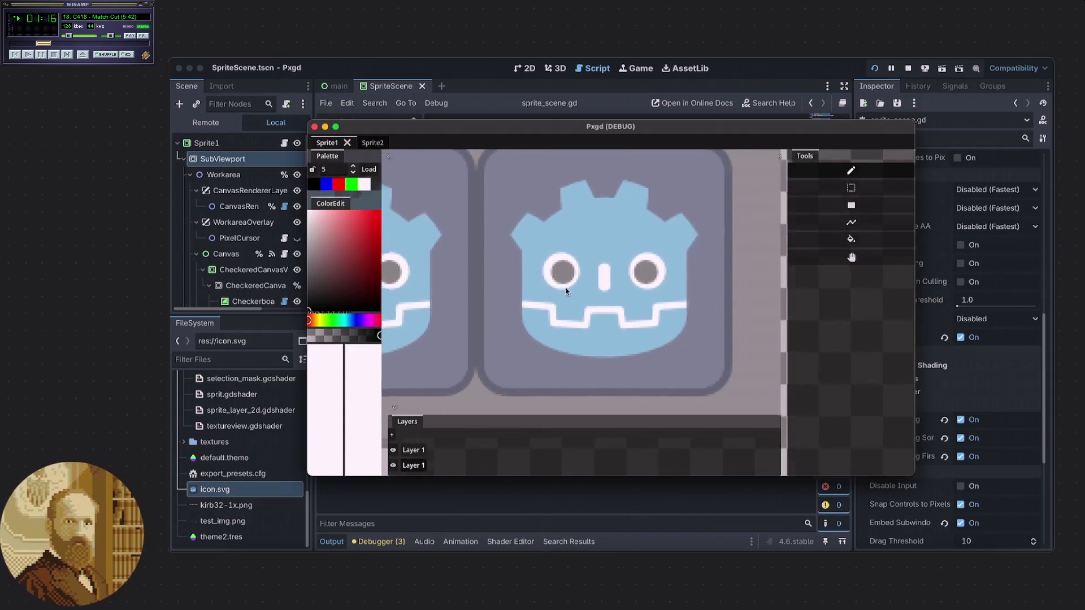
pyautogui.moveTo(598, 334)
pyautogui.mouseDown()
pyautogui.moveTo(594, 314)
pyautogui.moveTo(689, 290)
pyautogui.moveTo(673, 271)
pyautogui.moveTo(742, 303)
pyautogui.moveTo(678, 299)
pyautogui.mouseUp()
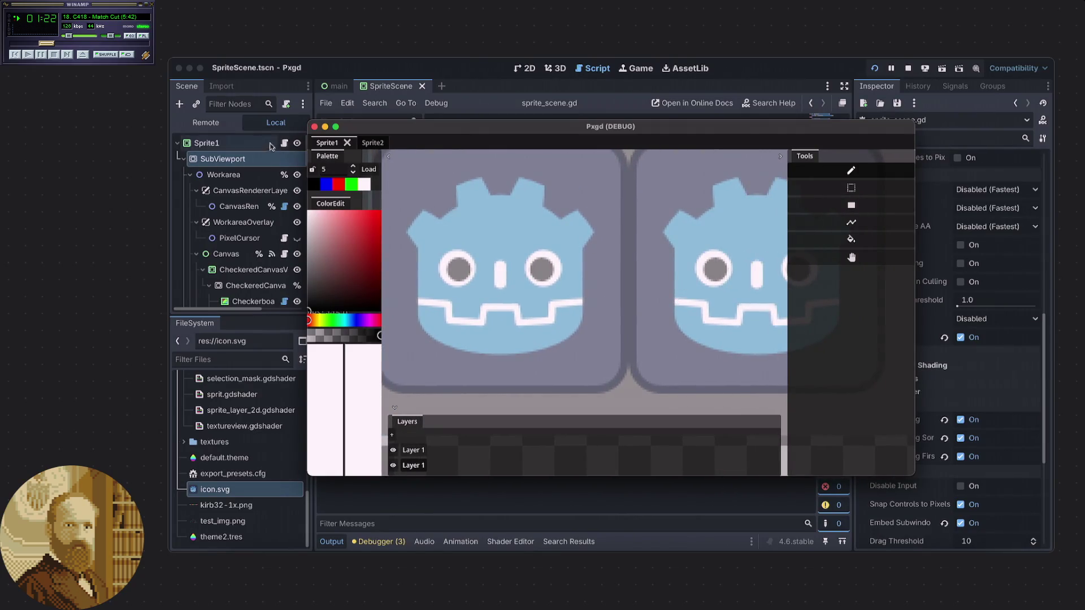
pyautogui.click(314, 129)
pyautogui.click(533, 261)
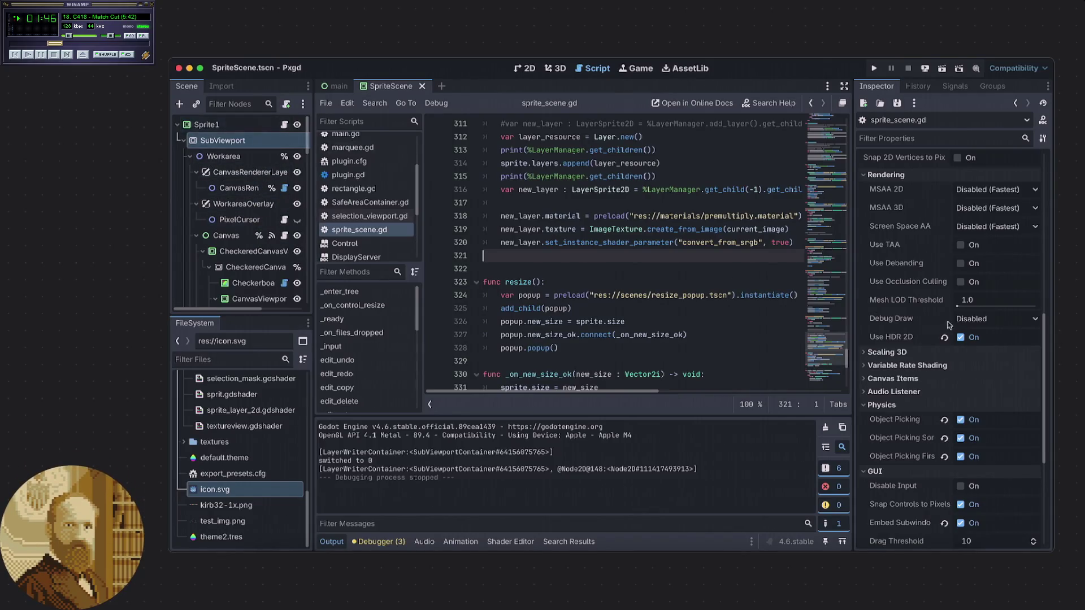
# - Uncheck Use HDR 2D in the SubViewport's Rendering properties and run the project again
pyautogui.scroll(2, 903, 275)
pyautogui.scroll(-5, 902, 277)
pyautogui.scroll(8, 902, 281)
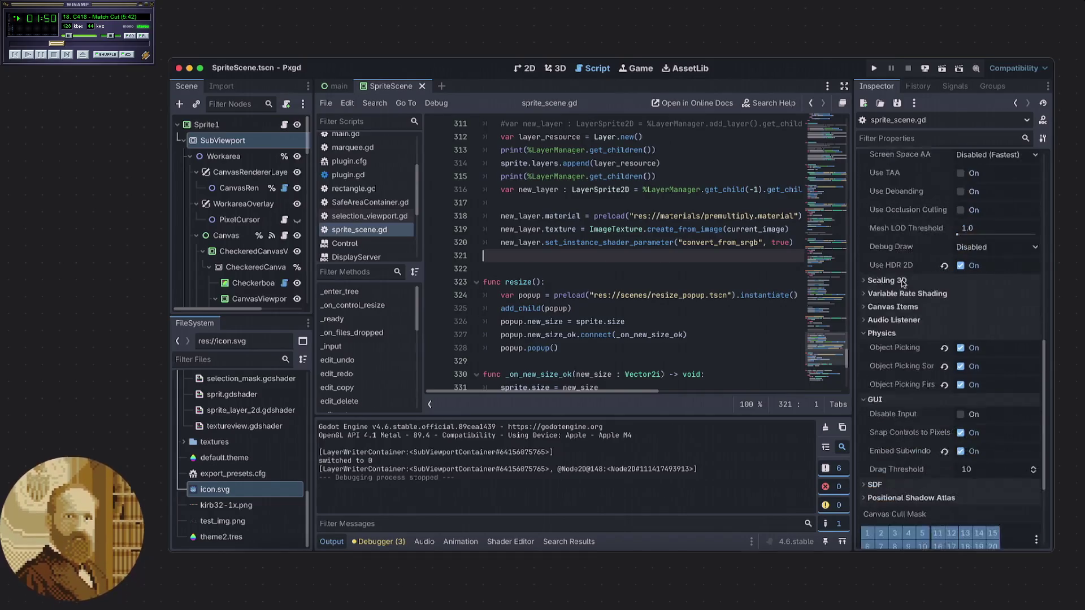
pyautogui.scroll(3, 902, 285)
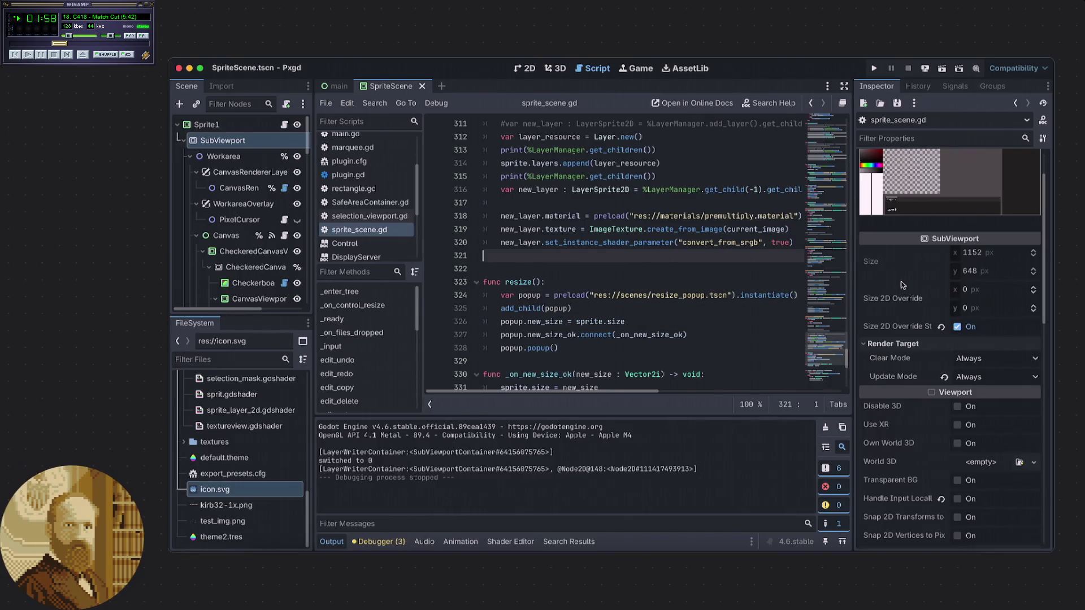
pyautogui.scroll(-3, 902, 287)
pyautogui.scroll(-4, 902, 285)
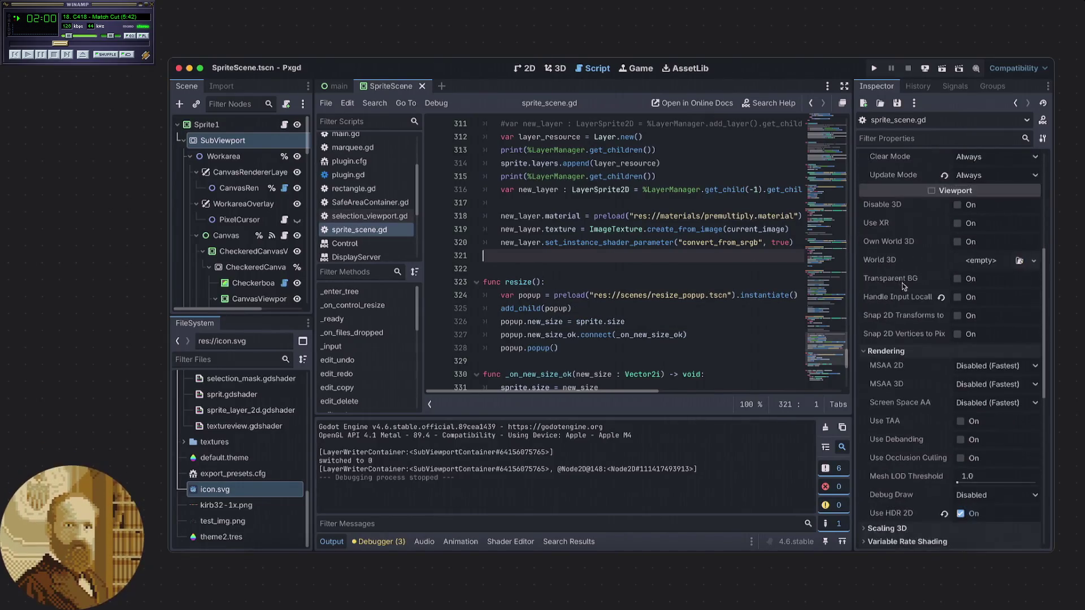
pyautogui.scroll(-3, 901, 286)
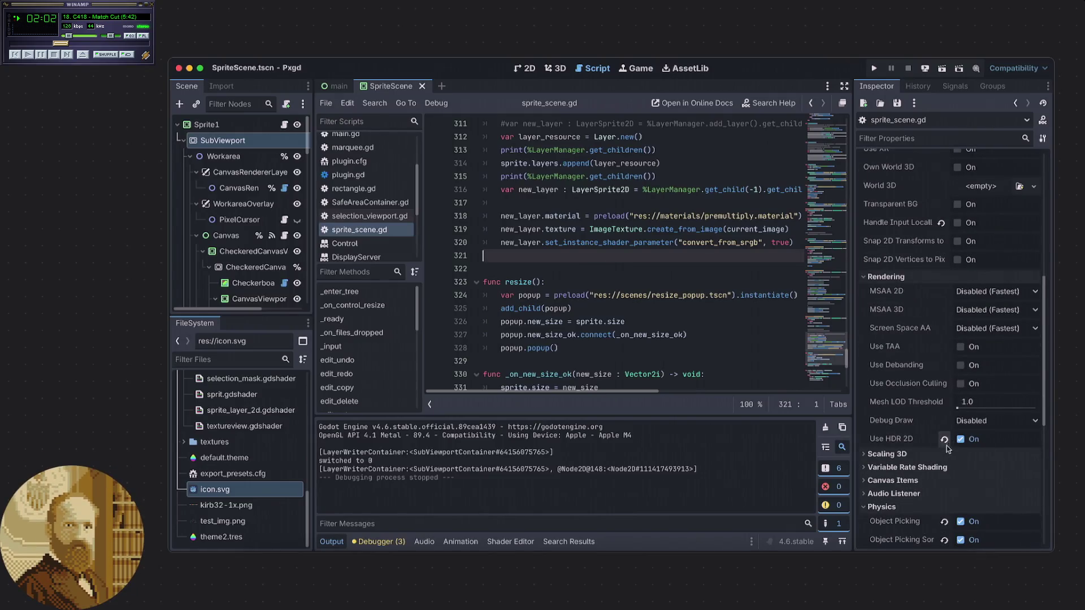
pyautogui.click(944, 443)
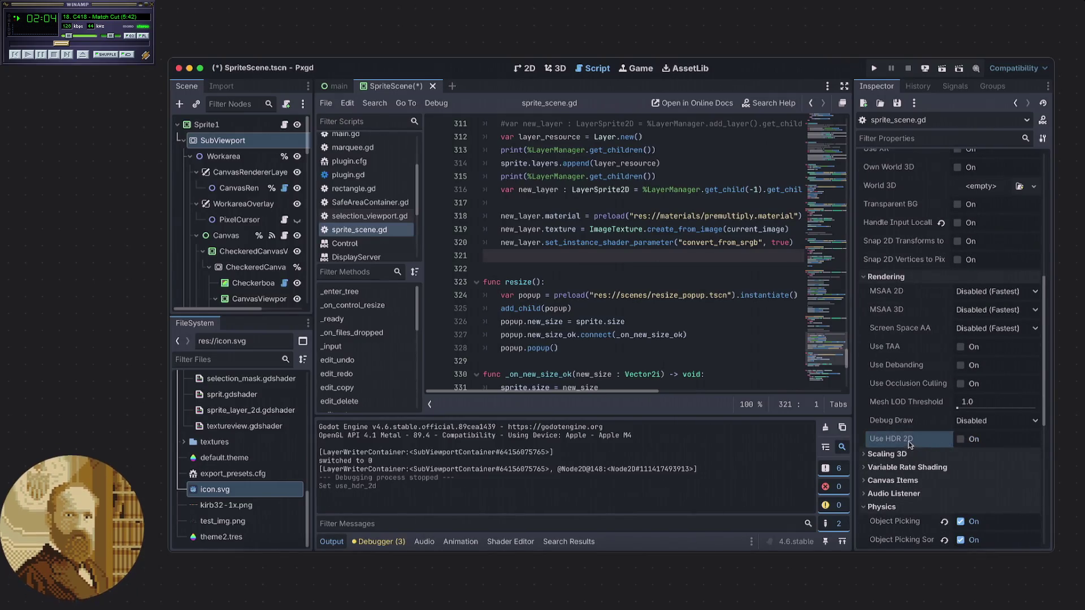
pyautogui.click(874, 68)
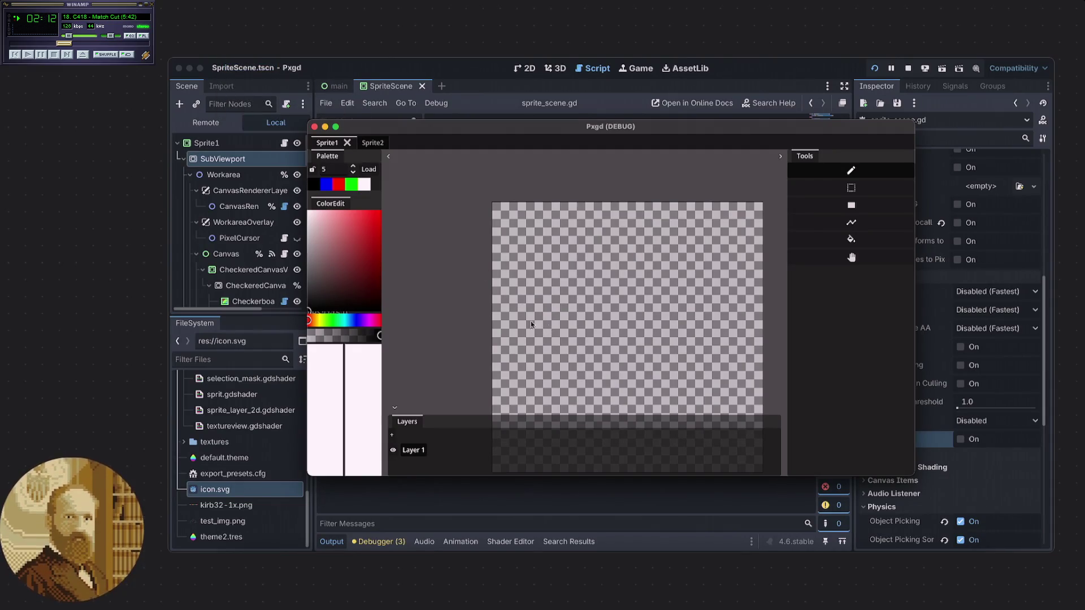
# - Load the 10.16.37 PM Godot-icon screenshot from the Desktop, zoom in, then close the debug window
pyautogui.click(369, 168)
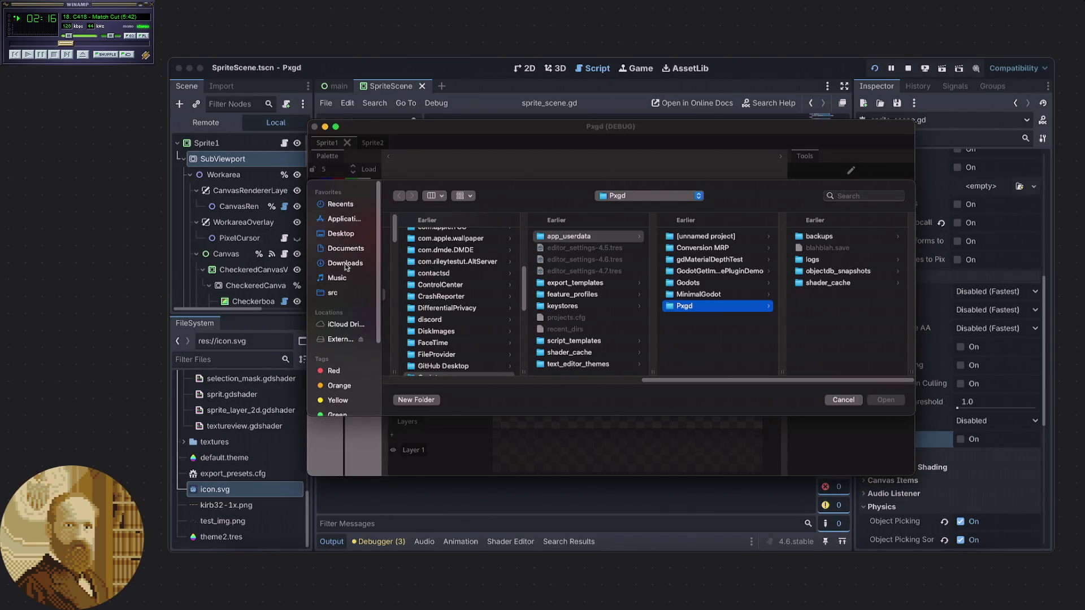
pyautogui.click(342, 234)
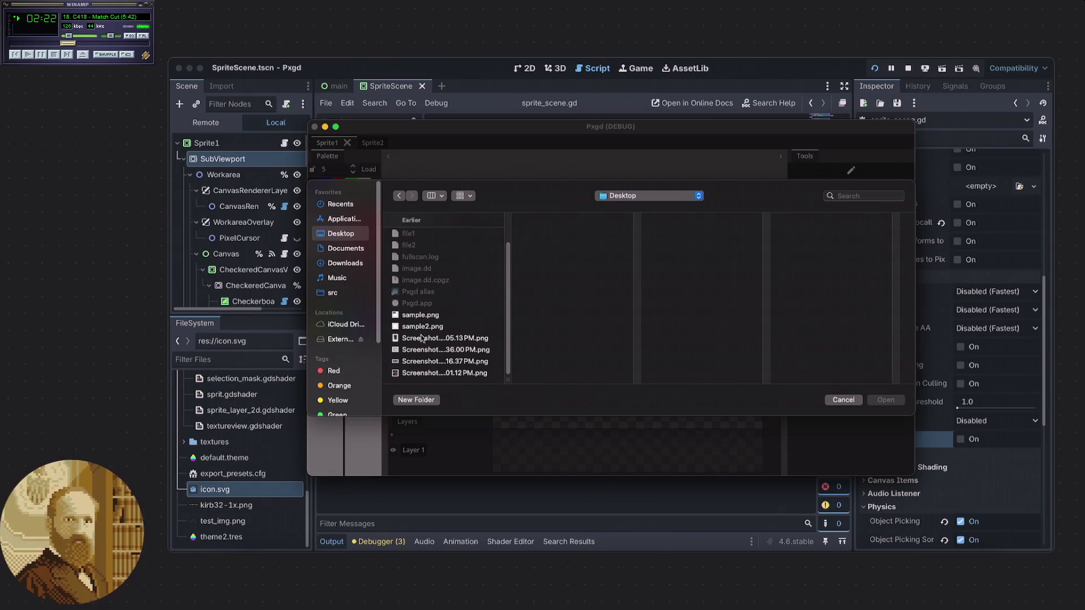
pyautogui.click(423, 362)
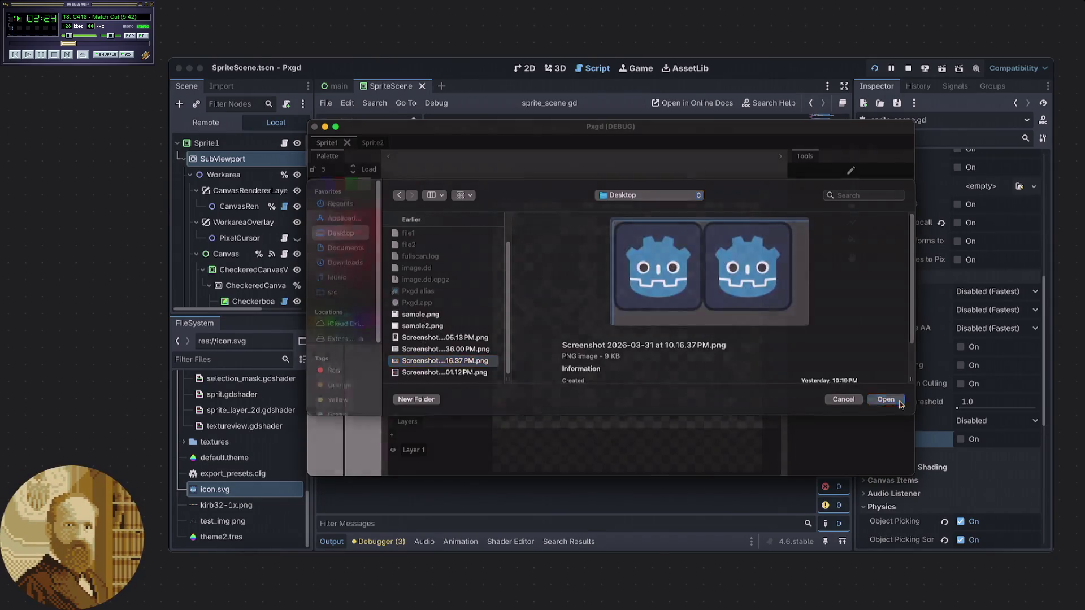
pyautogui.click(884, 400)
pyautogui.scroll(4, 532, 223)
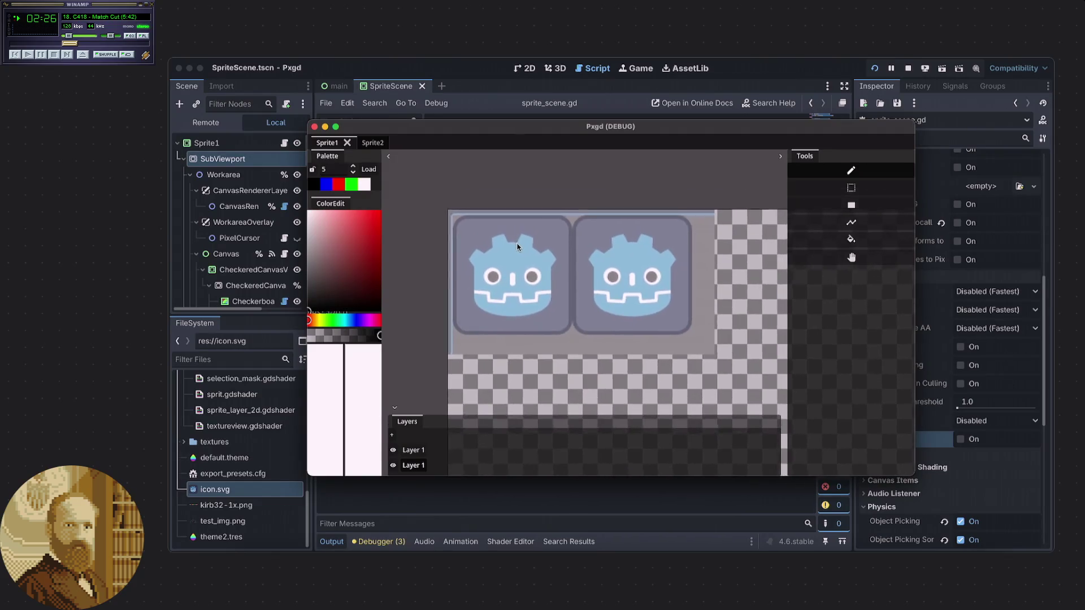
pyautogui.click(315, 127)
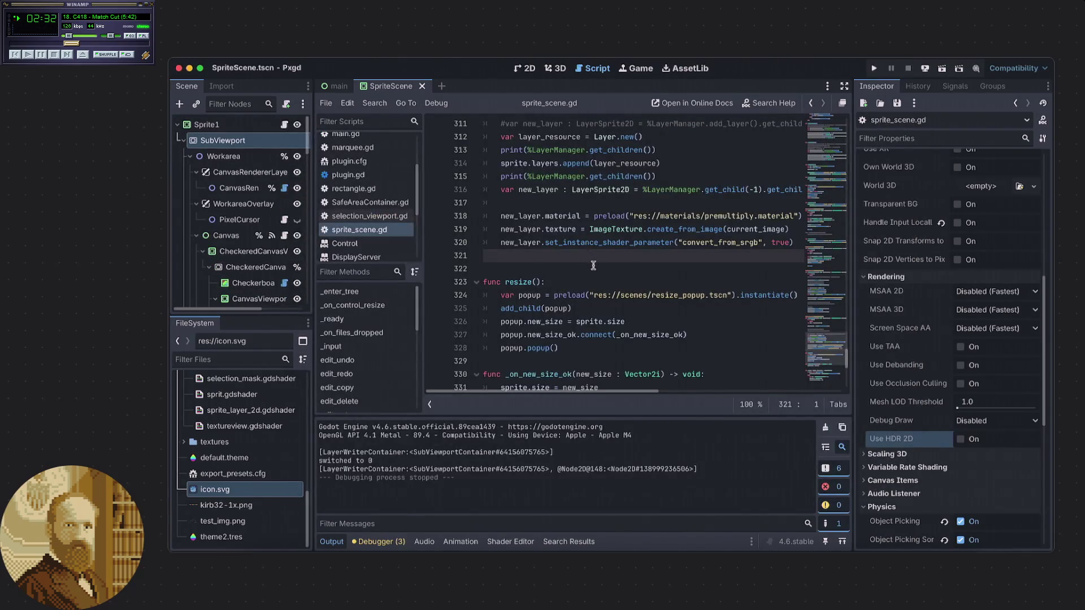
# - Bring up premultiply.gdshader in the Shader Editor and scroll through its code
pyautogui.click(524, 543)
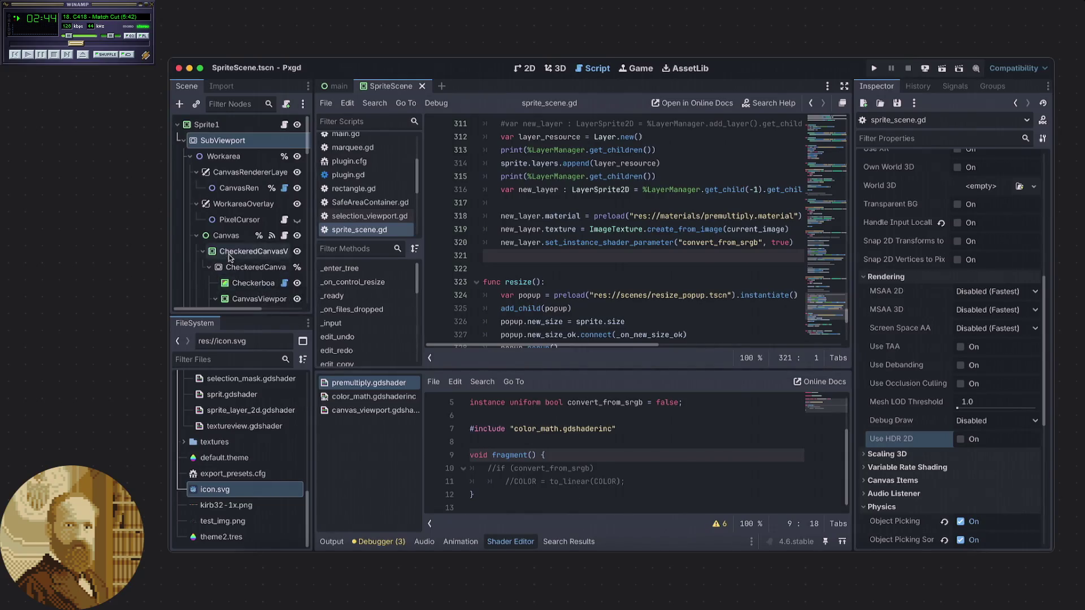
pyautogui.scroll(-3, 230, 258)
pyautogui.scroll(3, 230, 259)
pyautogui.scroll(-5, 230, 260)
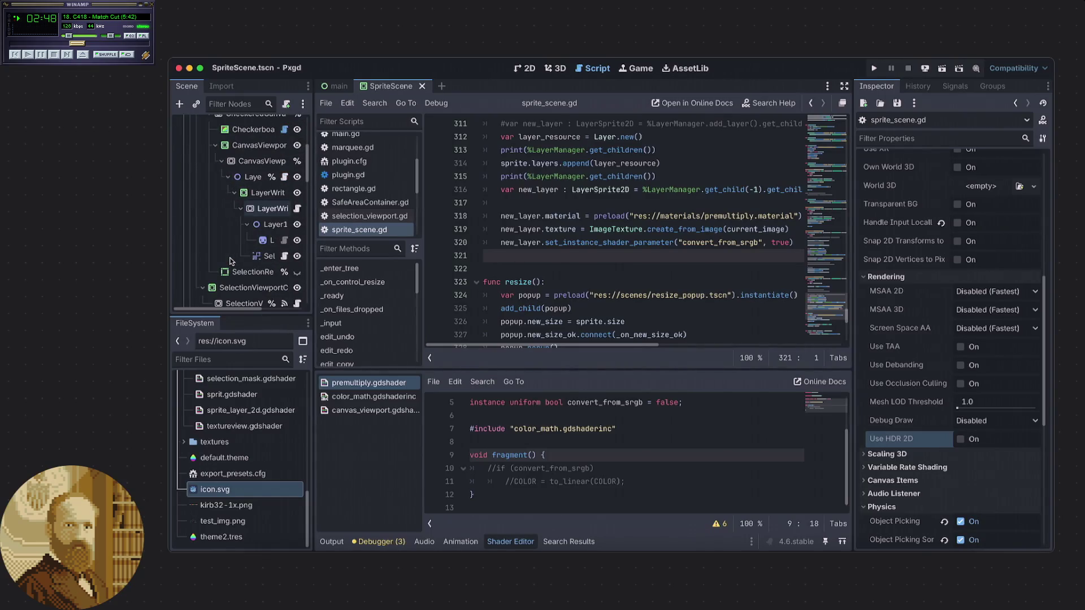
pyautogui.scroll(4, 230, 260)
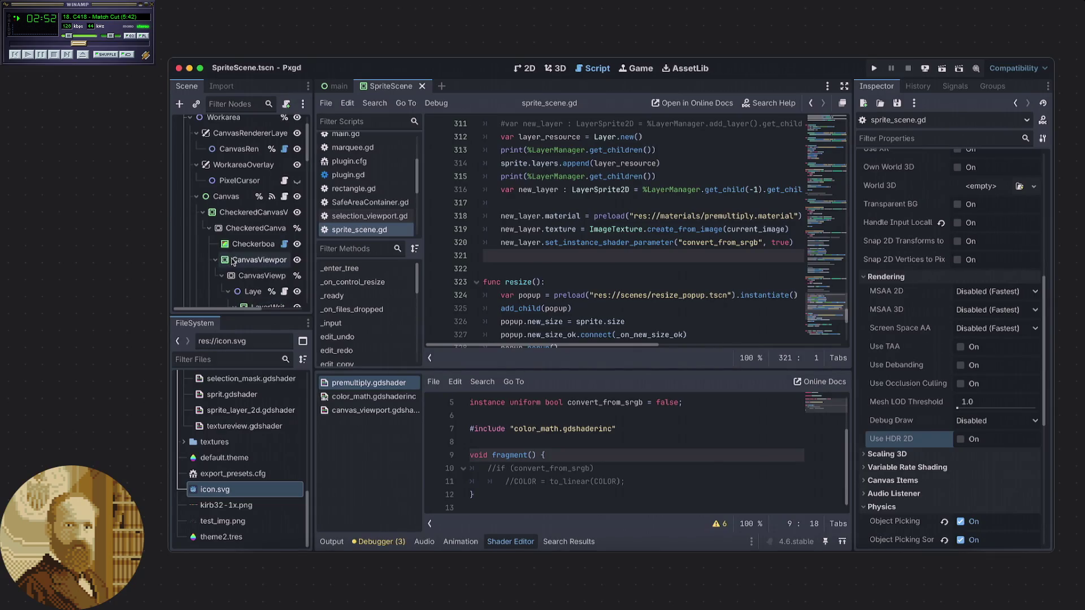
pyautogui.scroll(-1, 208, 259)
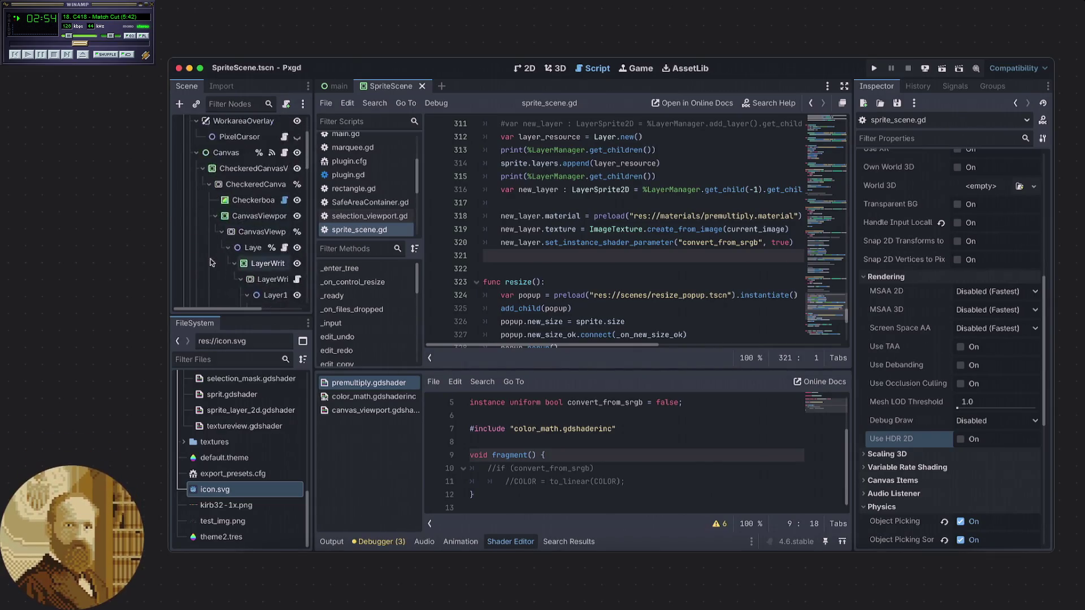
pyautogui.scroll(2, 213, 264)
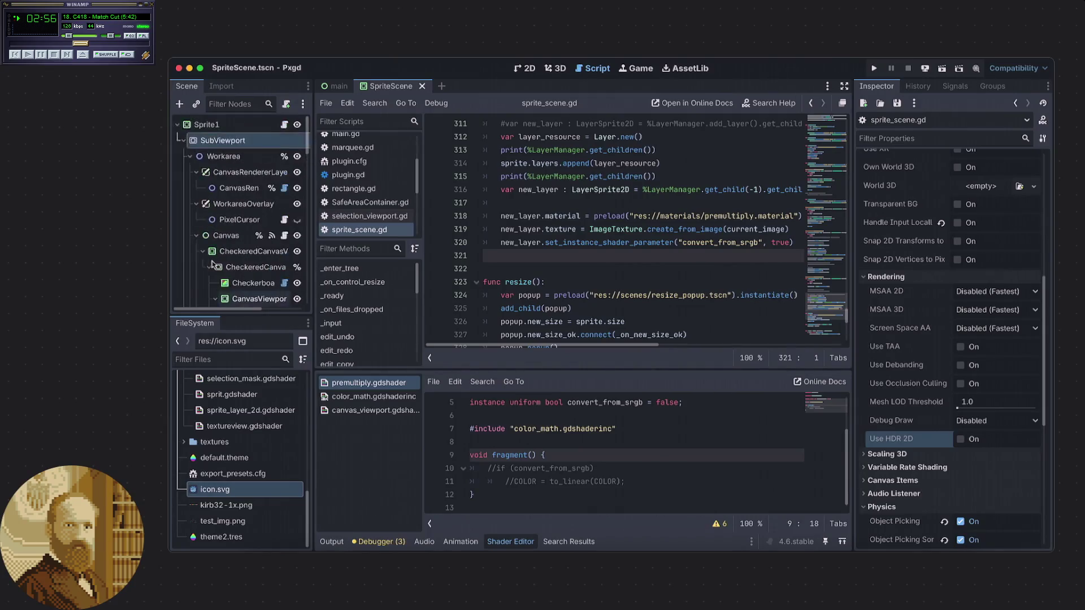
pyautogui.scroll(-3, 287, 135)
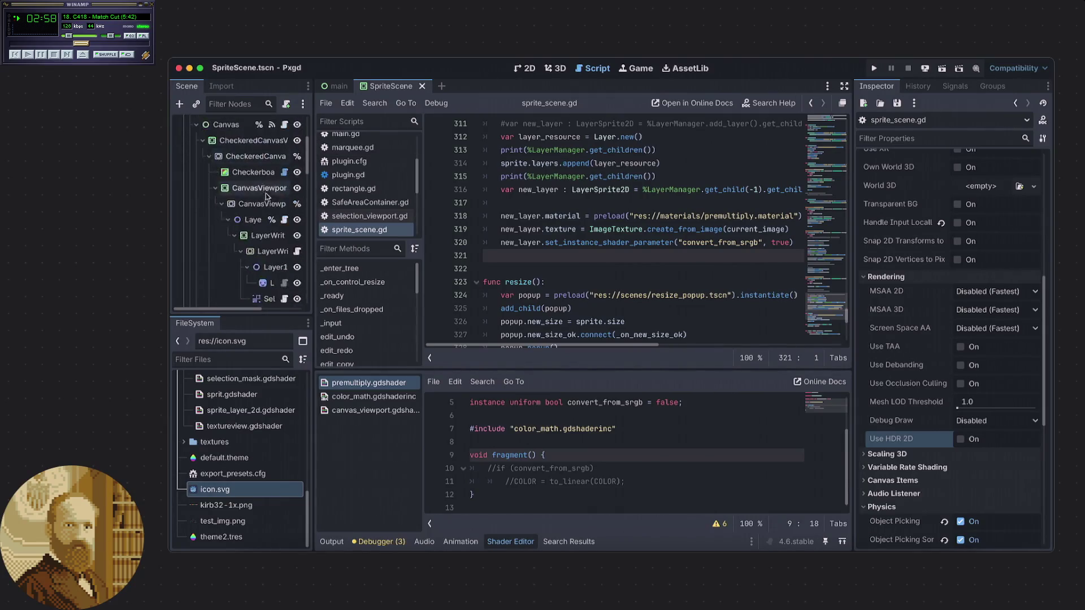
# - Open layer_writer.gd and select LayerWriterContainer, scrolling its Inspector down to Material
pyautogui.click(296, 252)
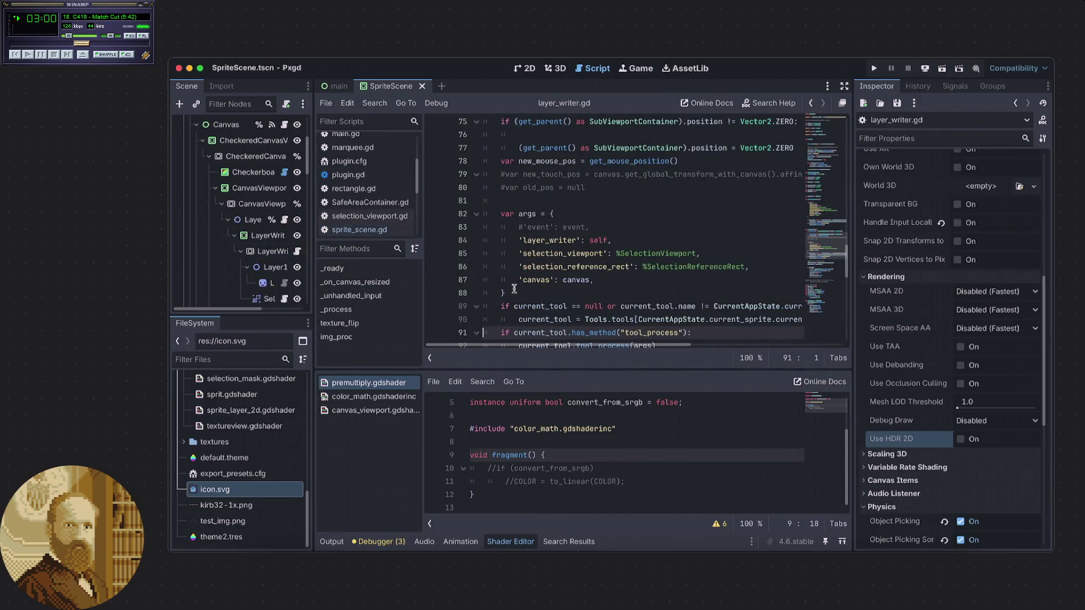
pyautogui.click(268, 235)
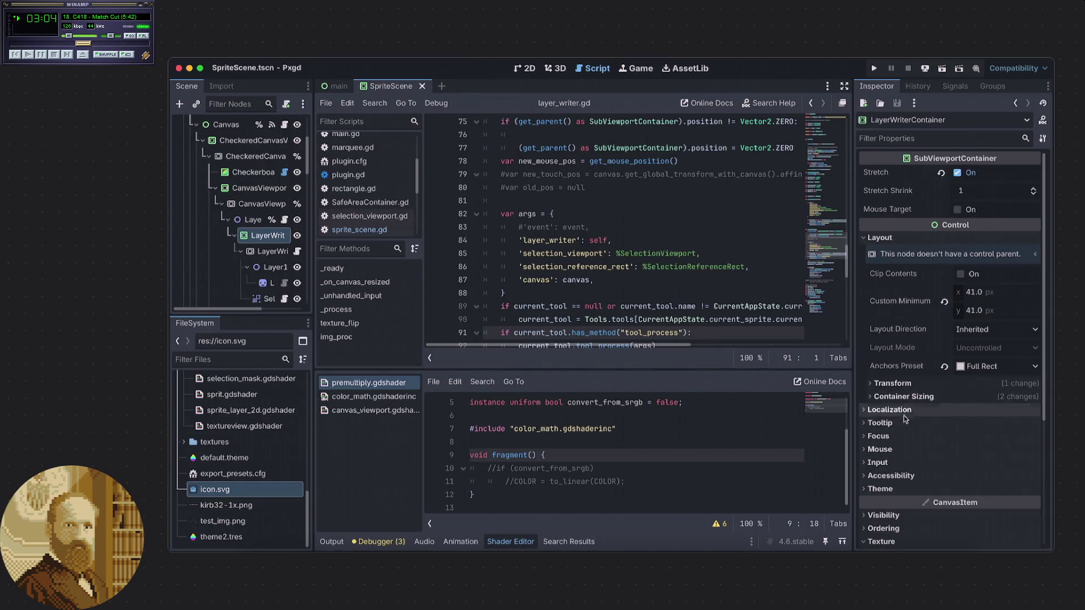
pyautogui.scroll(-3, 893, 346)
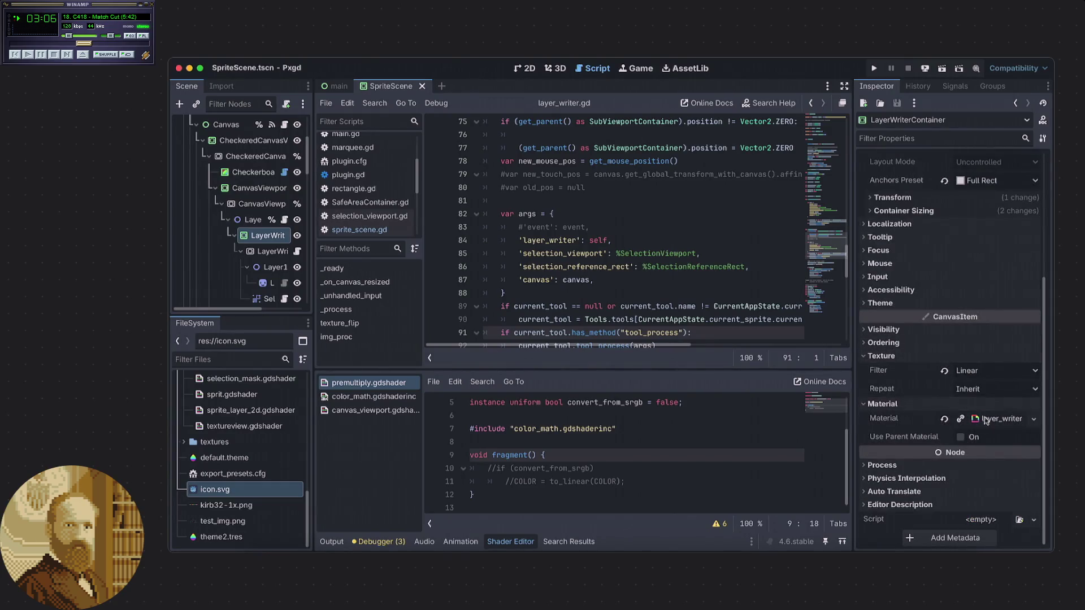
pyautogui.click(686, 464)
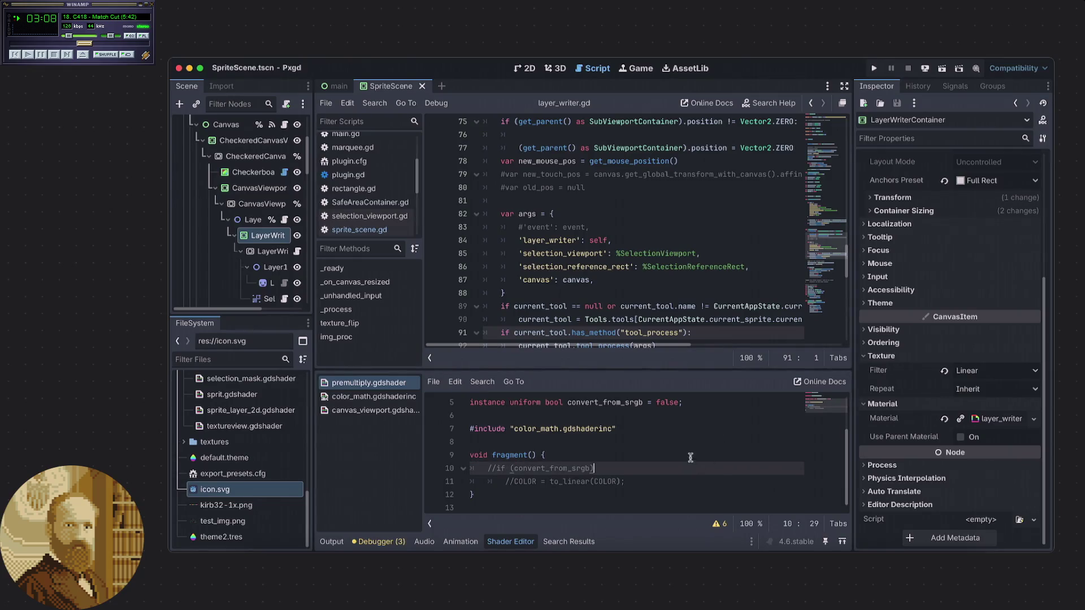
# - Open the layer_writer shader from LayerWriterContainer's material and read through it
pyautogui.click(990, 421)
pyautogui.click(988, 516)
pyautogui.scroll(-1, 664, 442)
pyautogui.scroll(1, 663, 442)
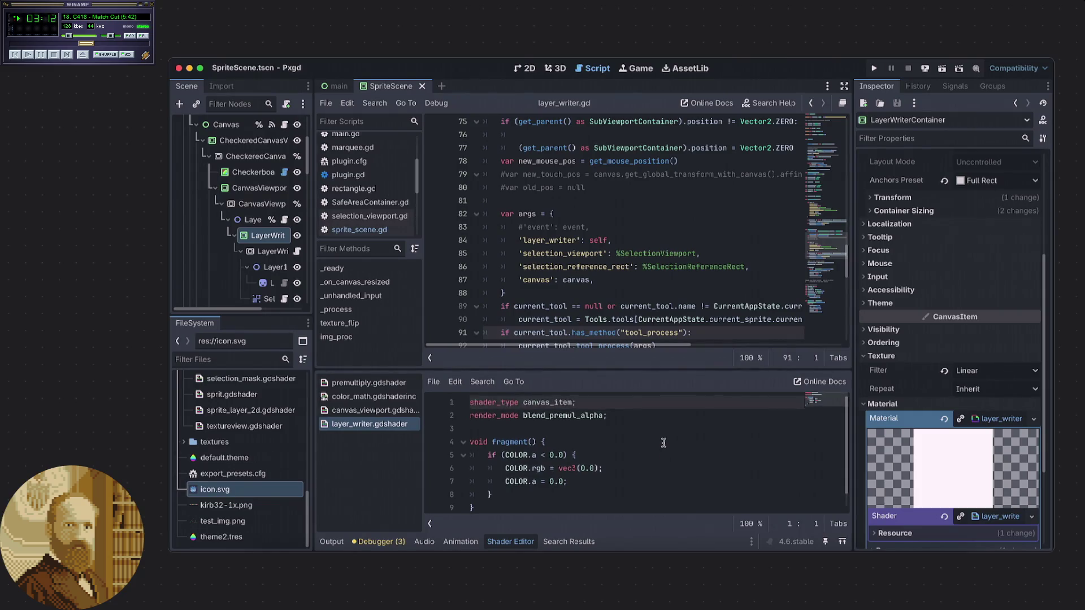
pyautogui.scroll(-1, 647, 437)
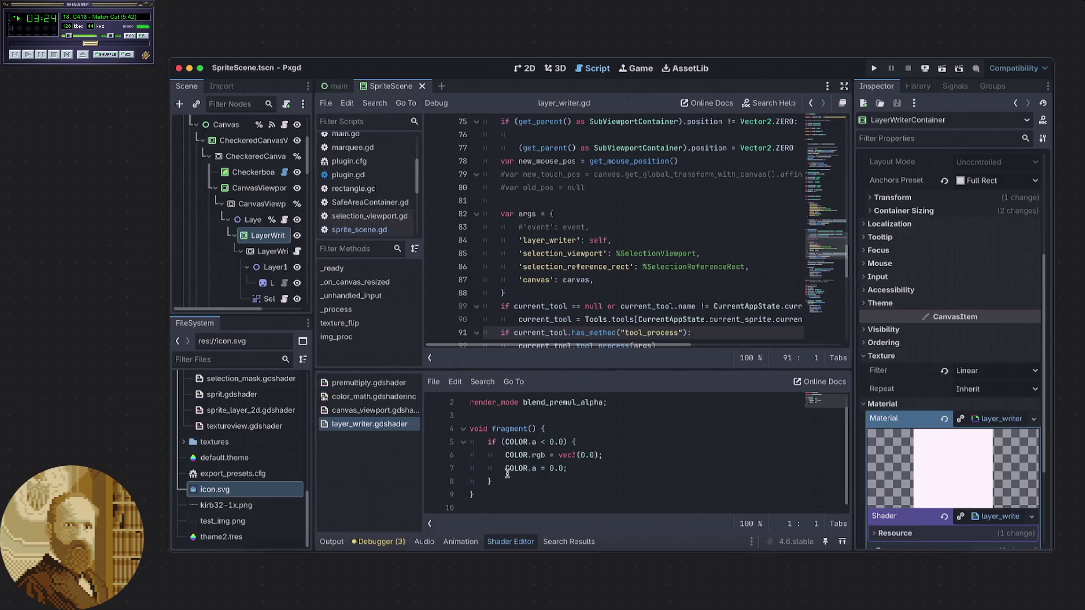
pyautogui.scroll(-4, 259, 261)
pyautogui.scroll(4, 259, 261)
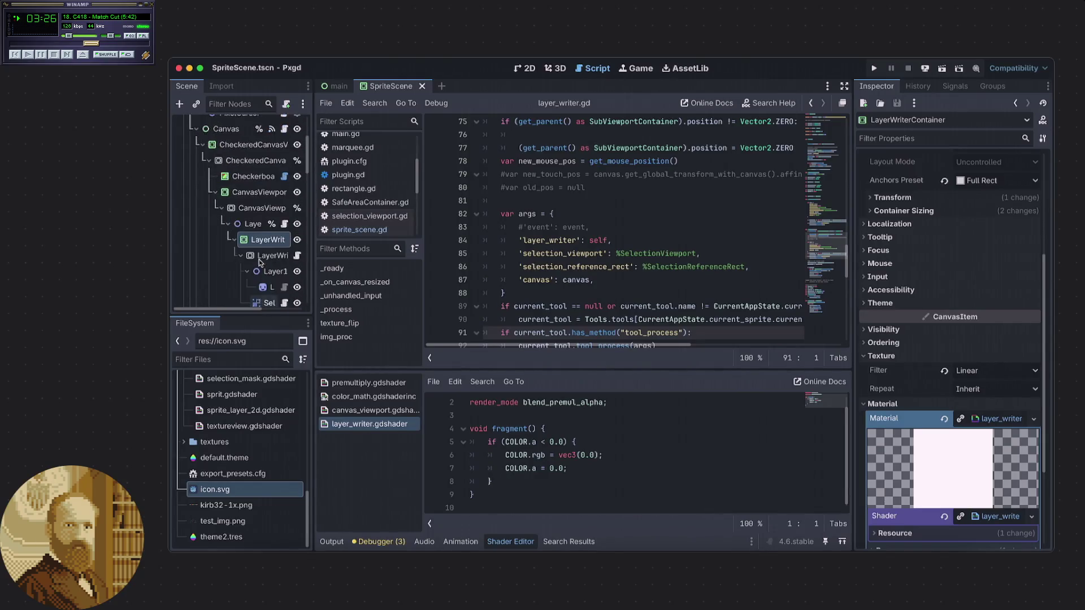
# - Select SelectionMask and open its selection_mask shader to review its colour handling
pyautogui.click(270, 304)
pyautogui.click(992, 332)
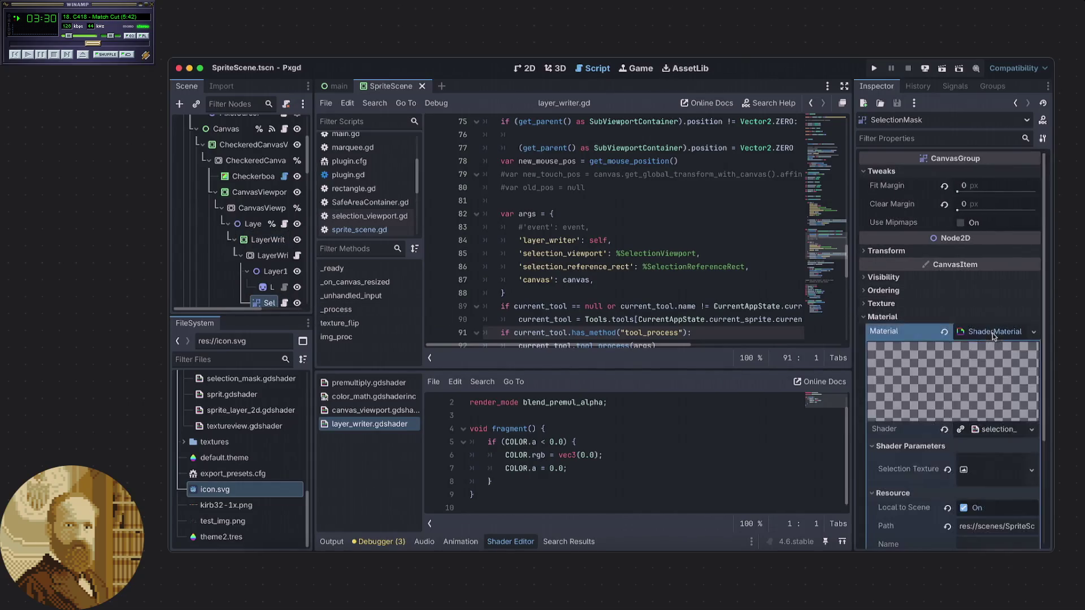
pyautogui.click(997, 430)
pyautogui.scroll(-4, 604, 423)
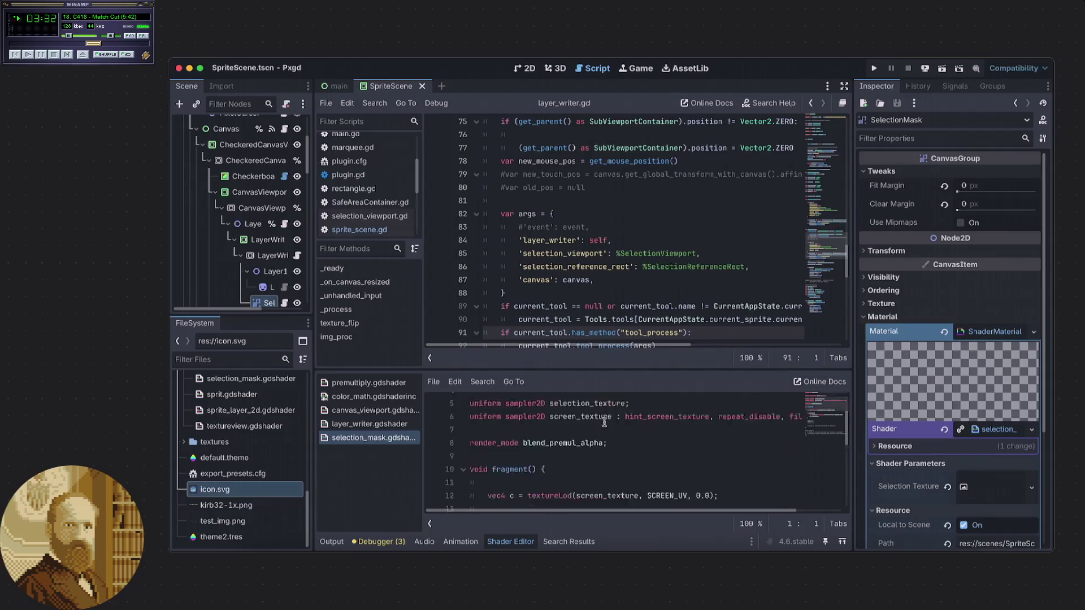
pyautogui.scroll(2, 604, 423)
pyautogui.scroll(-3, 605, 421)
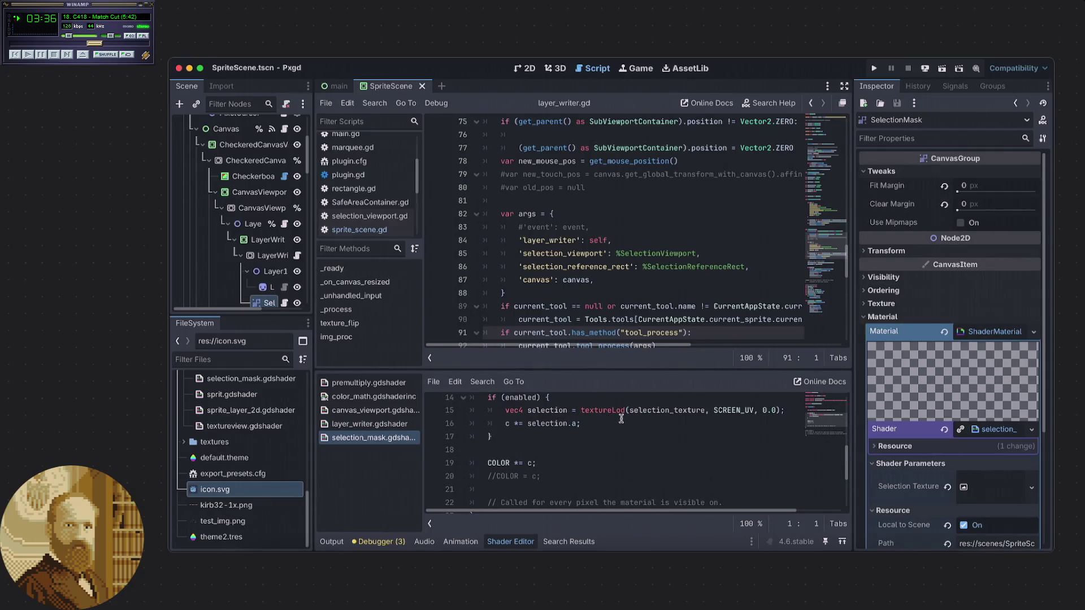
pyautogui.scroll(1, 621, 414)
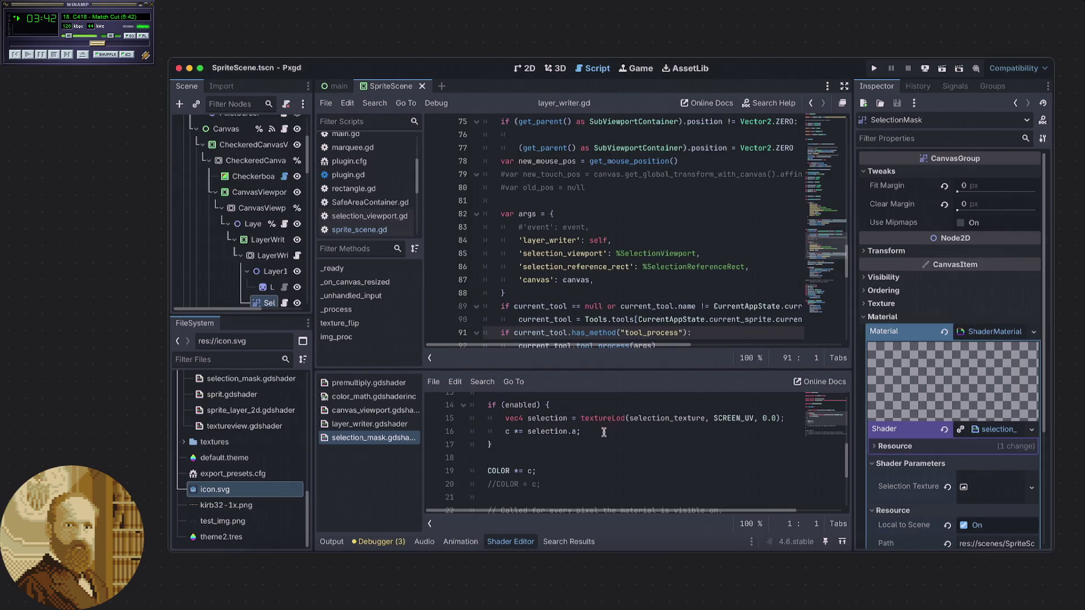
pyautogui.scroll(1, 597, 434)
pyautogui.scroll(3, 598, 435)
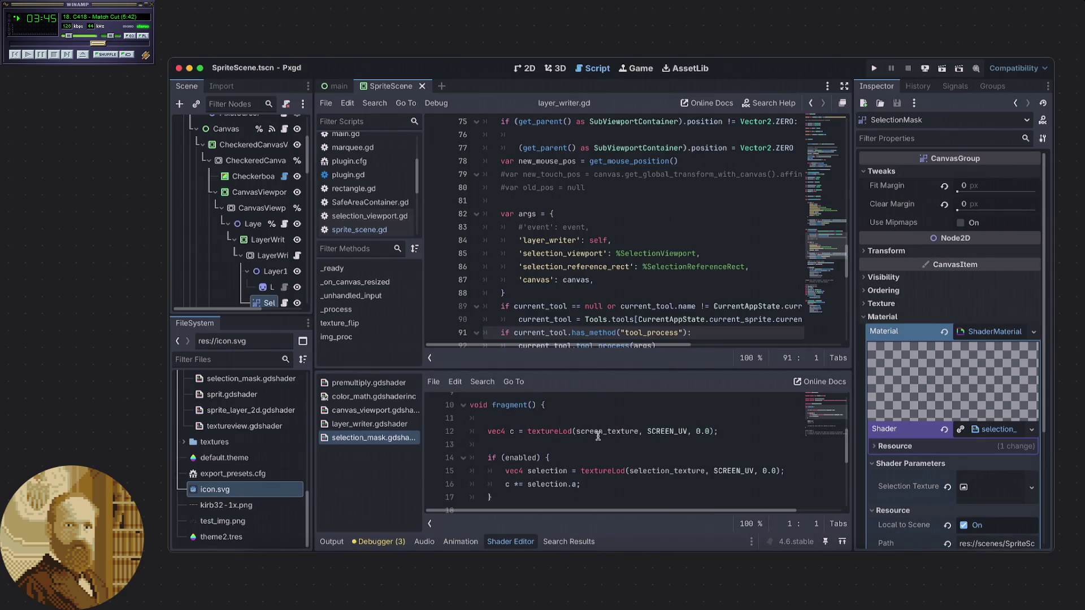
pyautogui.scroll(-4, 597, 435)
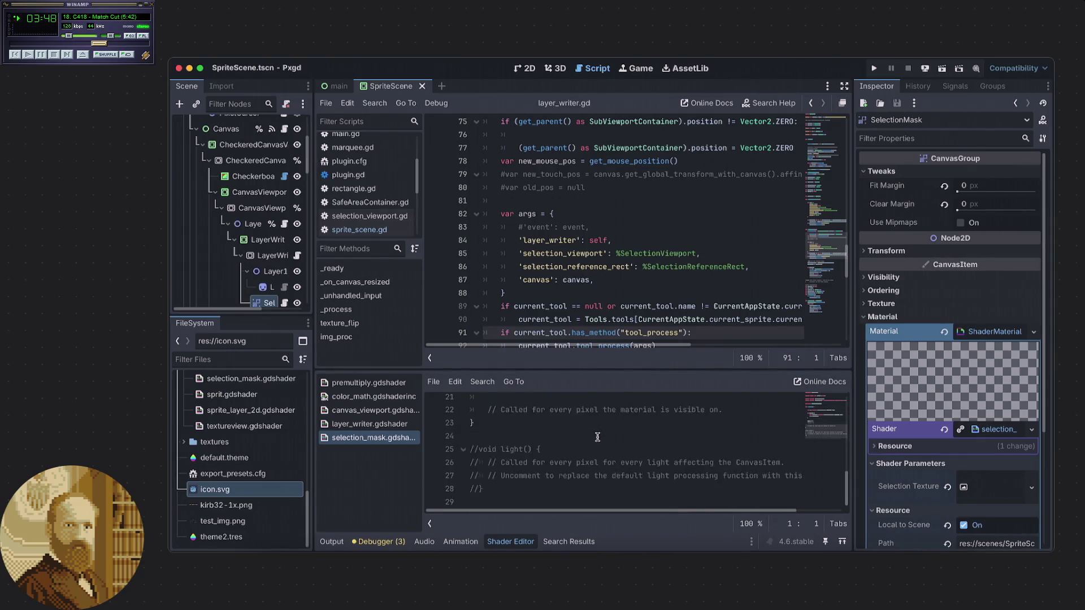
pyautogui.scroll(3, 598, 435)
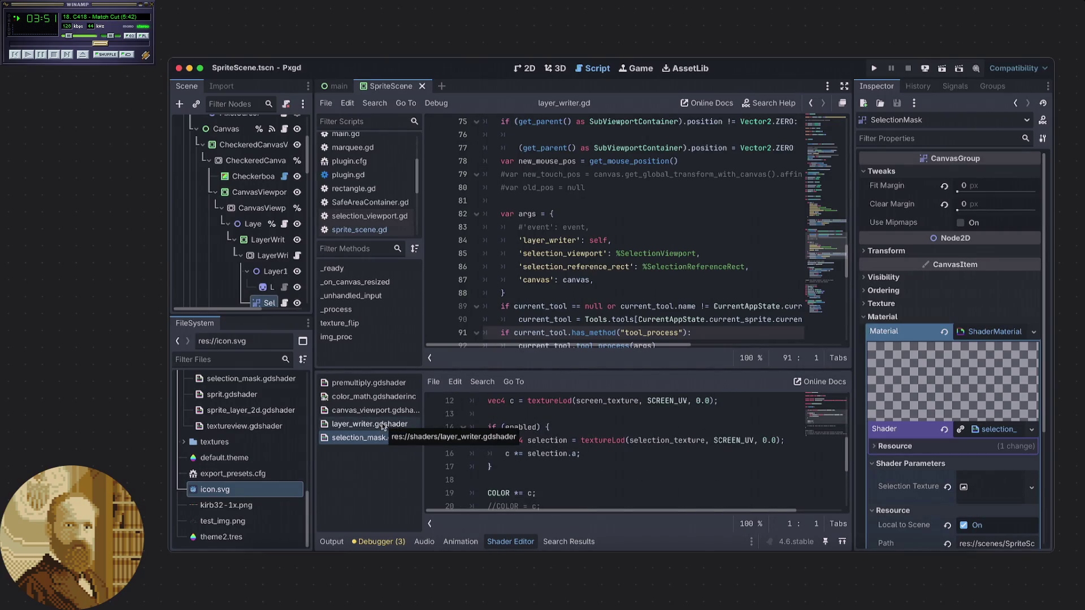
pyautogui.scroll(2, 247, 251)
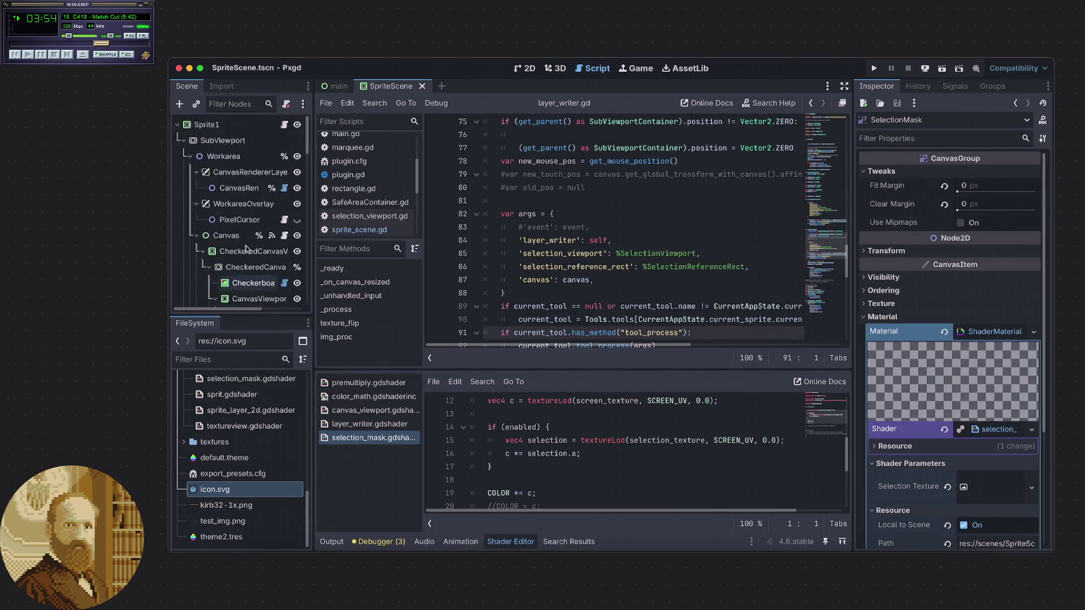
pyautogui.scroll(-2, 248, 251)
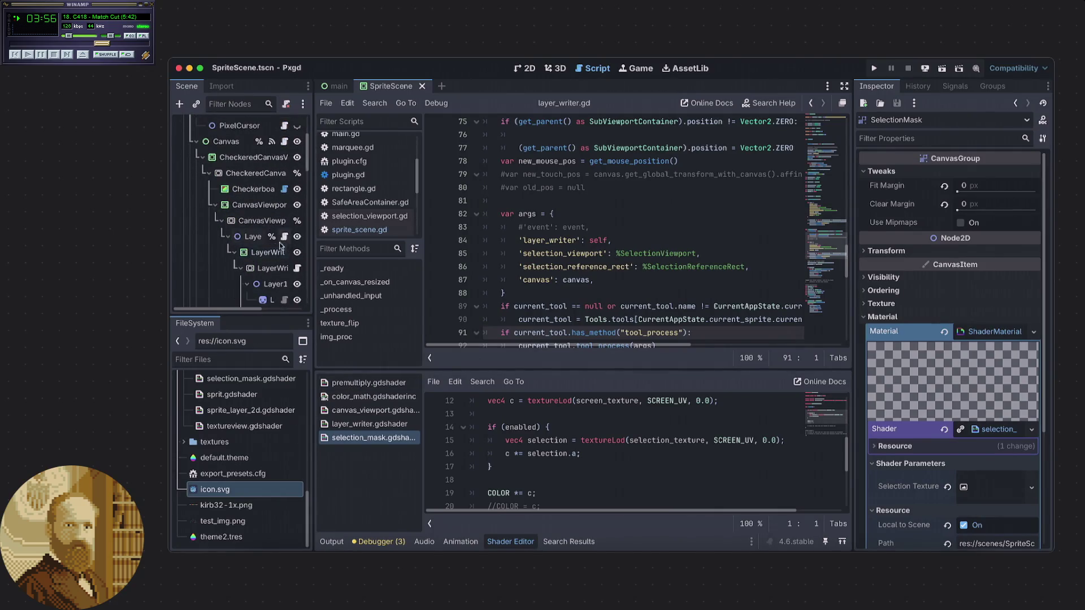
pyautogui.scroll(-2, 279, 247)
pyautogui.click(266, 263)
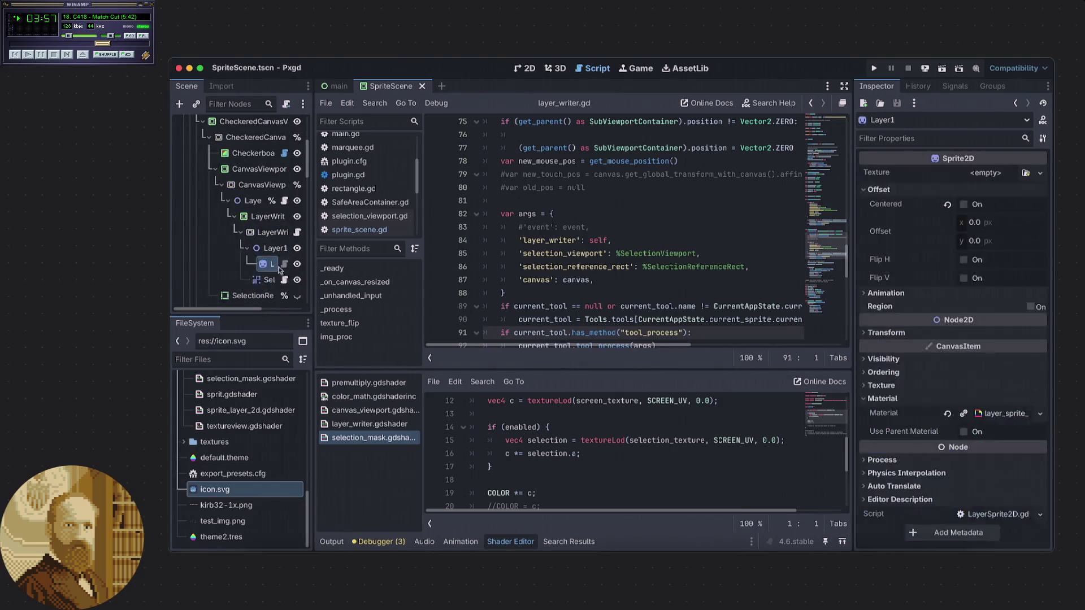
# - Open Layer1's sprite_layer_2d shader and uncomment COLOR = to_linear(COLOR) in its fragment function
pyautogui.click(1008, 413)
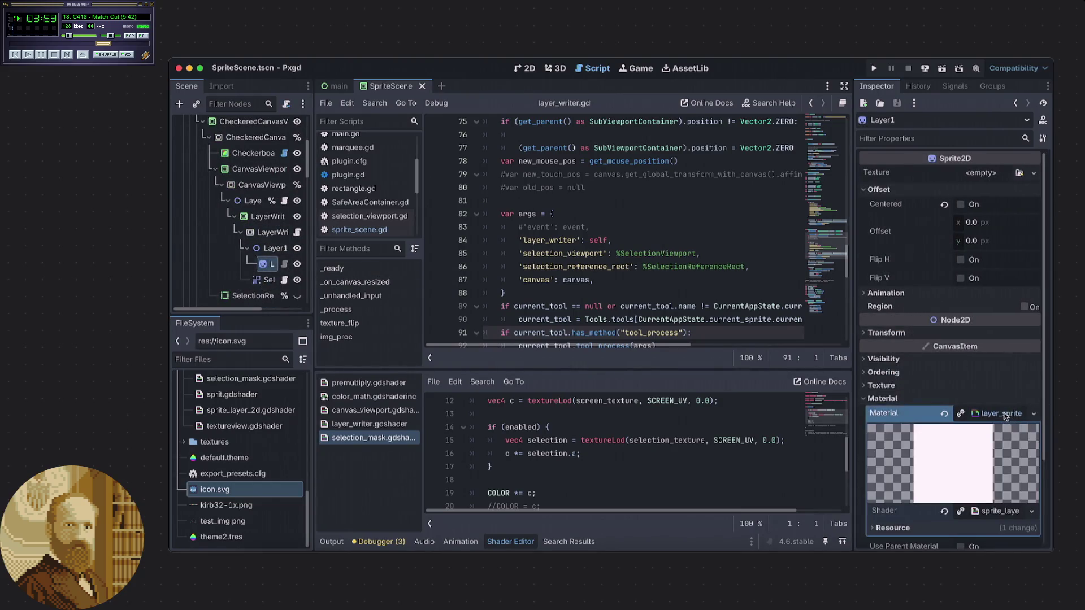
pyautogui.click(992, 464)
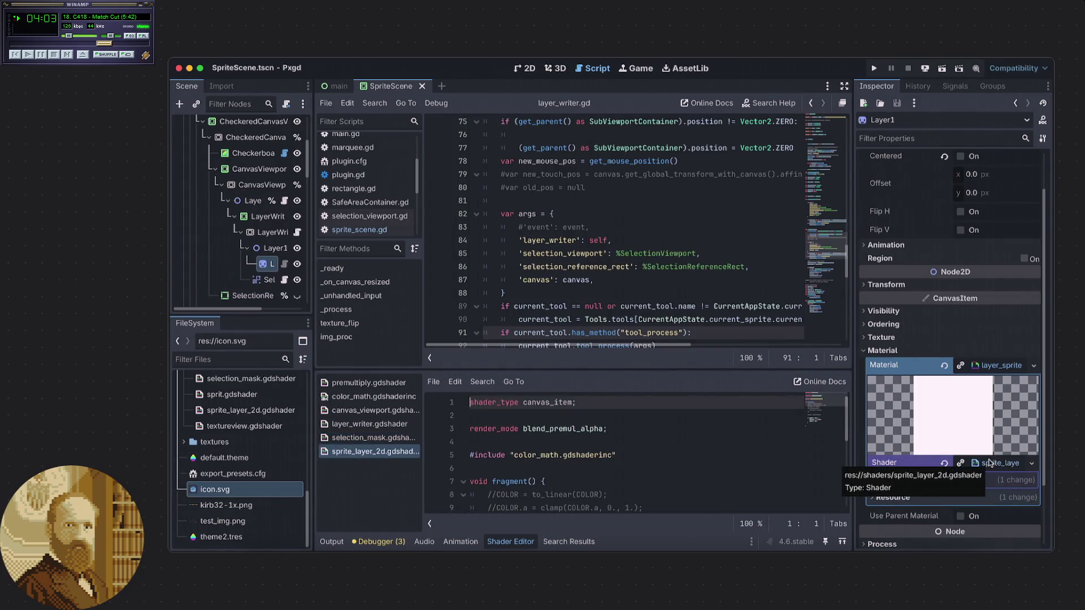
pyautogui.scroll(-2, 733, 420)
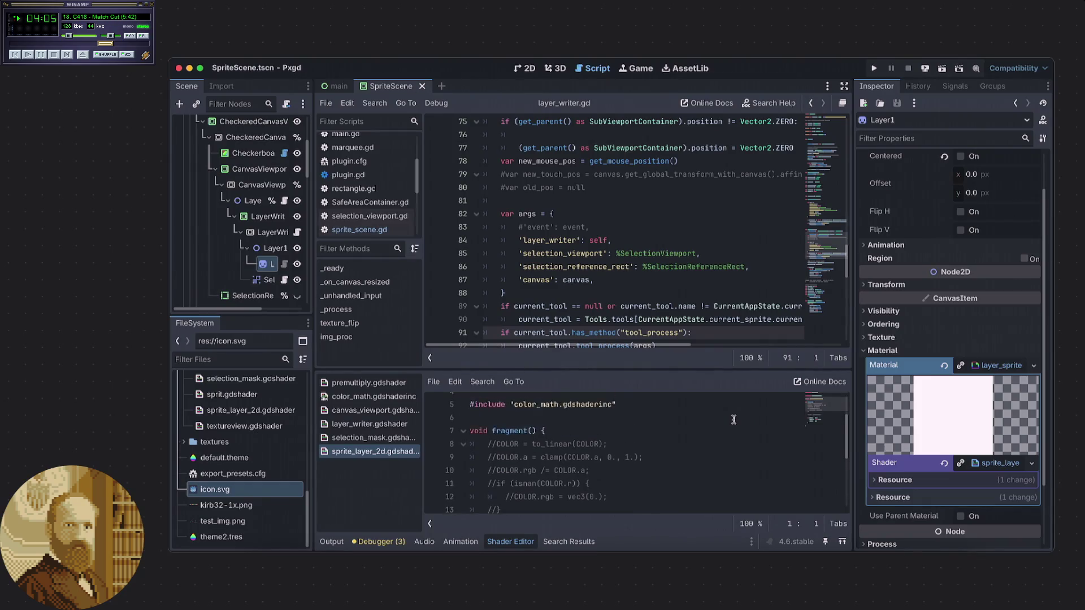
pyautogui.scroll(-3, 733, 419)
pyautogui.scroll(2, 732, 419)
pyautogui.scroll(2, 732, 418)
pyautogui.scroll(-1, 732, 418)
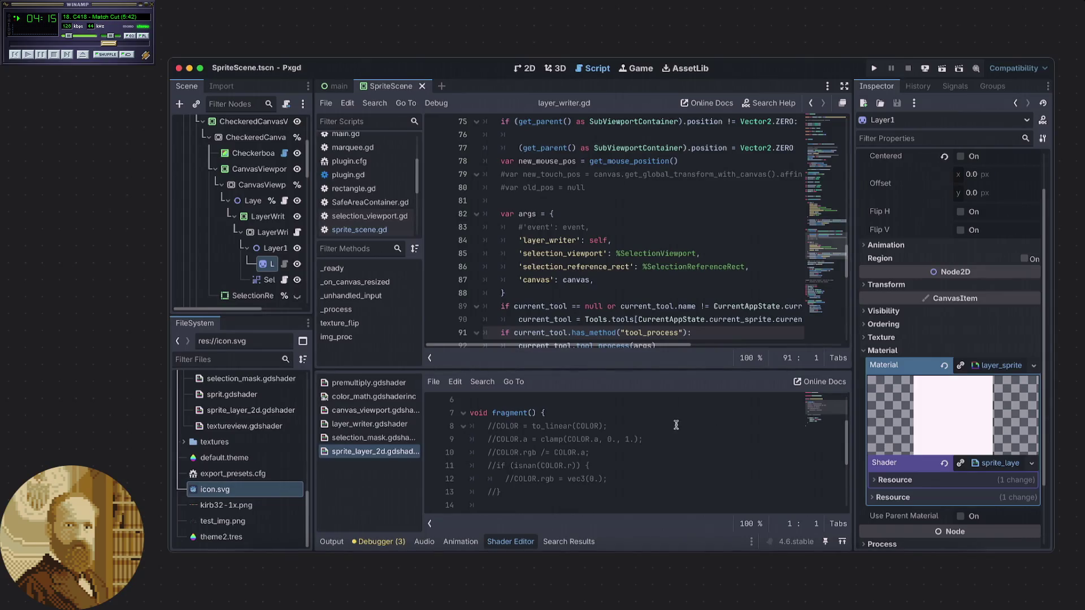
pyautogui.click(637, 426)
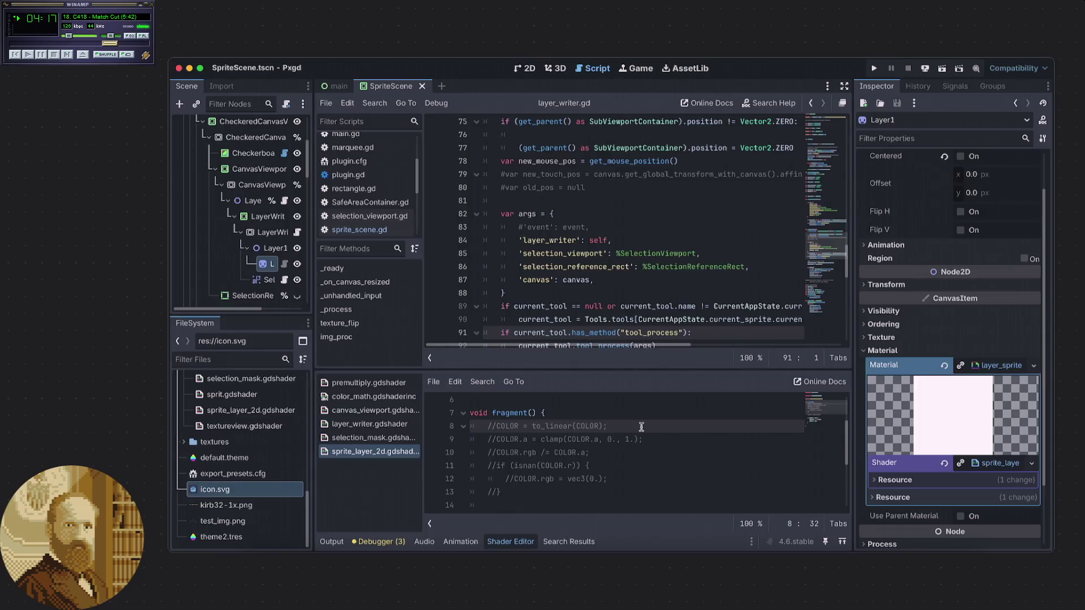
pyautogui.hotkey('ctrl', 'k')
# - Run Pxgd, import the Desktop screenshot of two Godot icons, then close the debug window
pyautogui.click(875, 69)
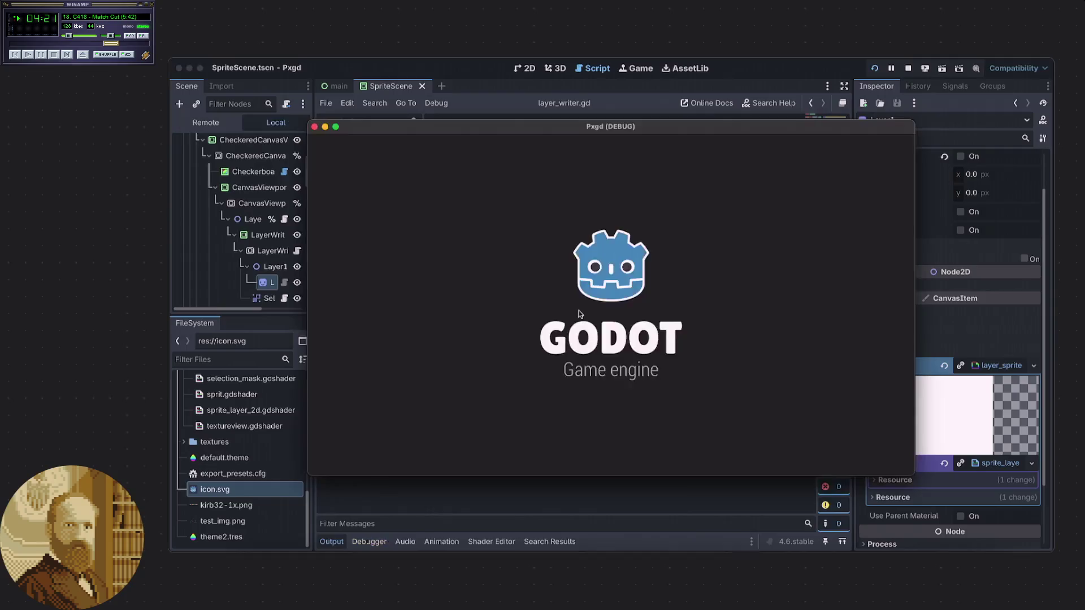
pyautogui.rightClick(244, 66)
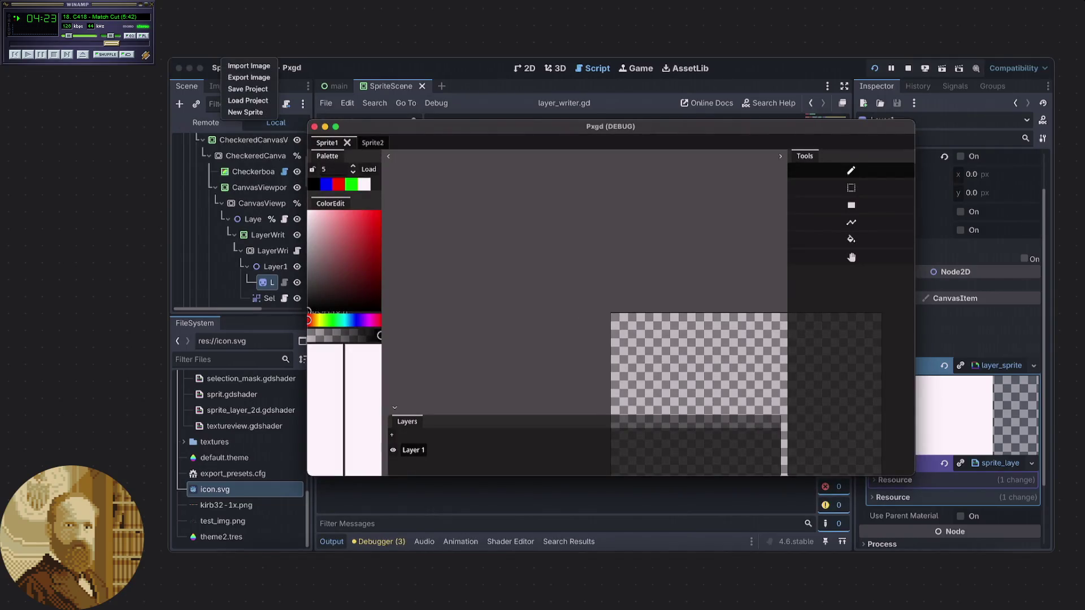
pyautogui.click(667, 276)
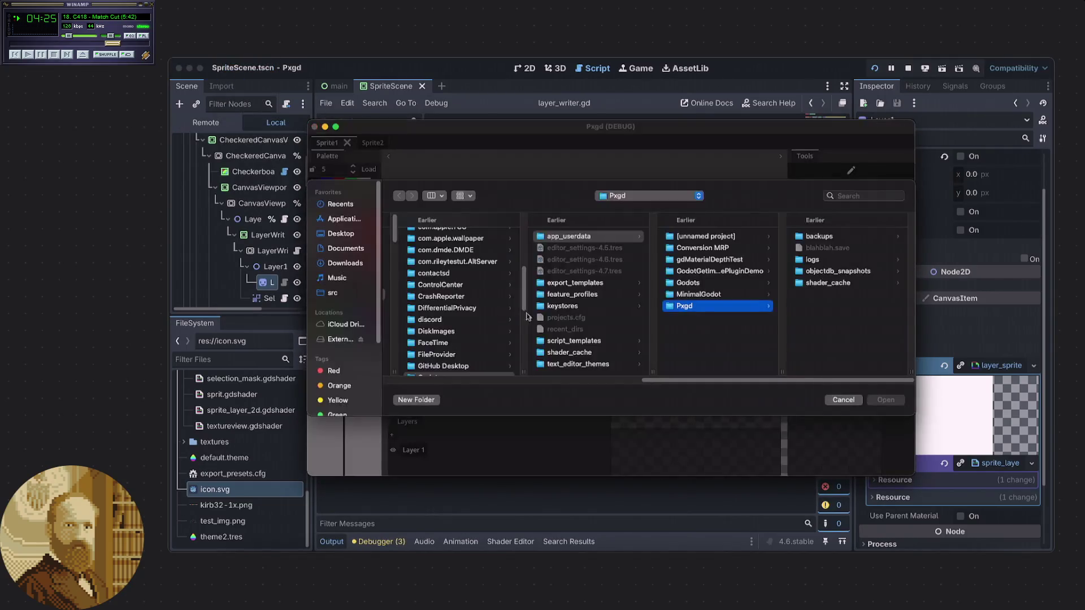
pyautogui.click(339, 234)
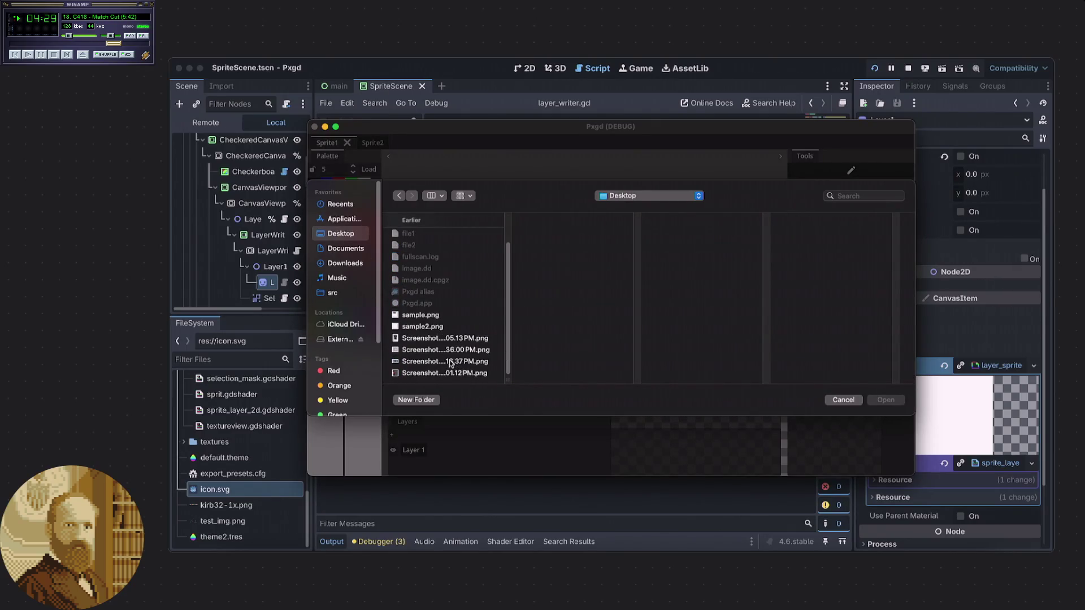
pyautogui.click(452, 362)
pyautogui.click(873, 403)
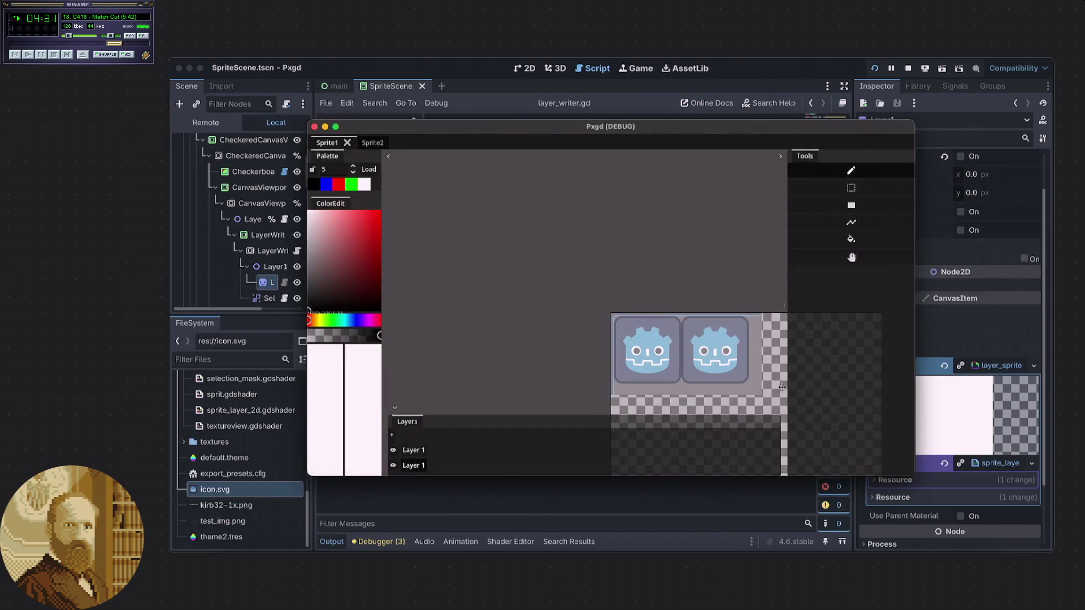
pyautogui.click(314, 127)
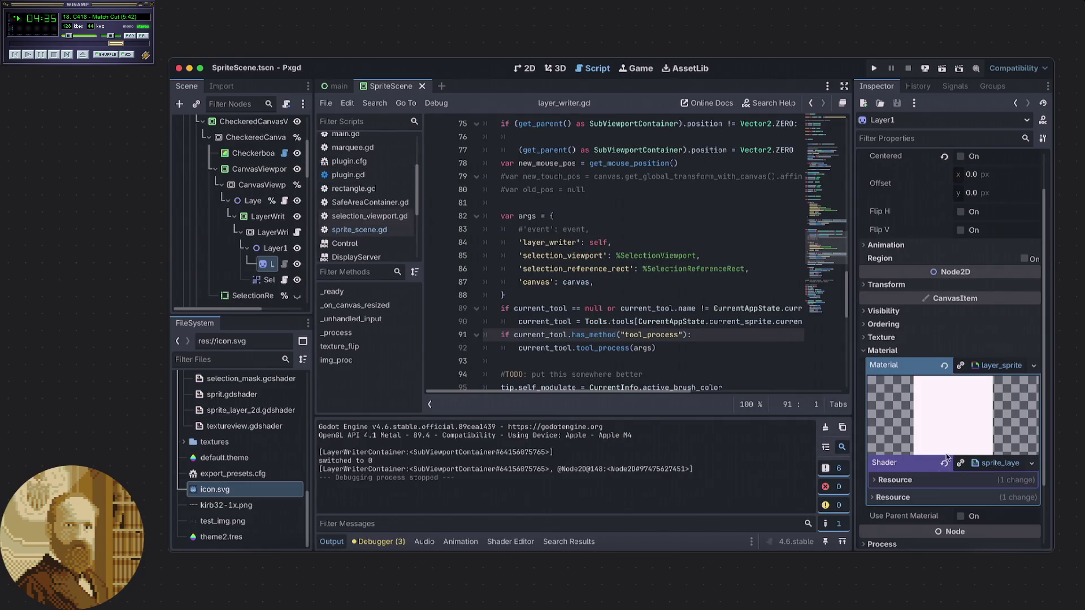
# - Turn on HDR 2D for the SubViewport node
pyautogui.scroll(5, 242, 214)
pyautogui.click(222, 140)
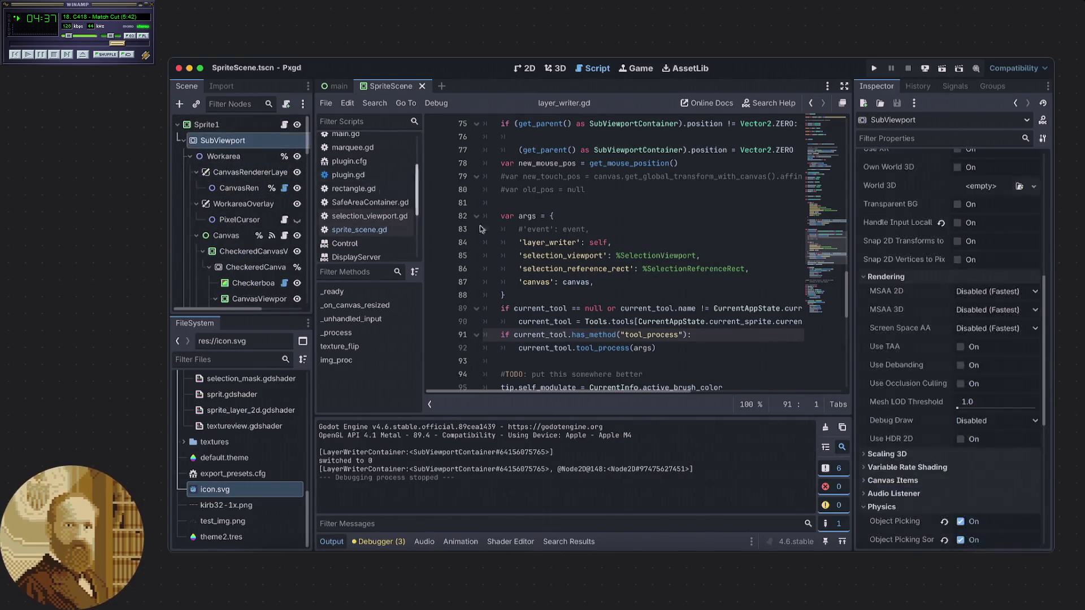
pyautogui.scroll(-2, 926, 449)
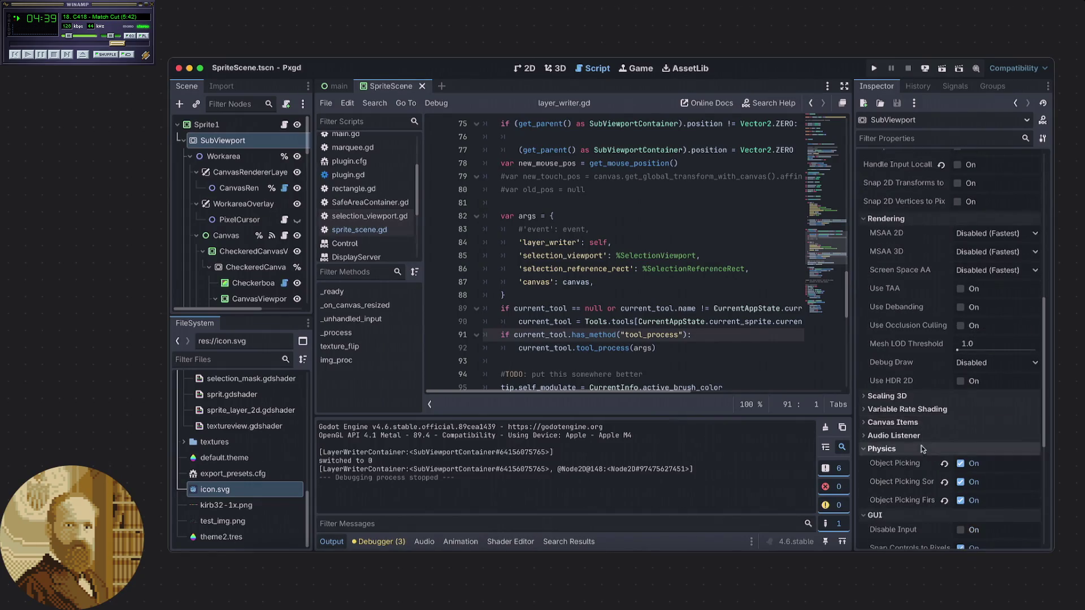
pyautogui.click(961, 381)
pyautogui.scroll(-3, 225, 252)
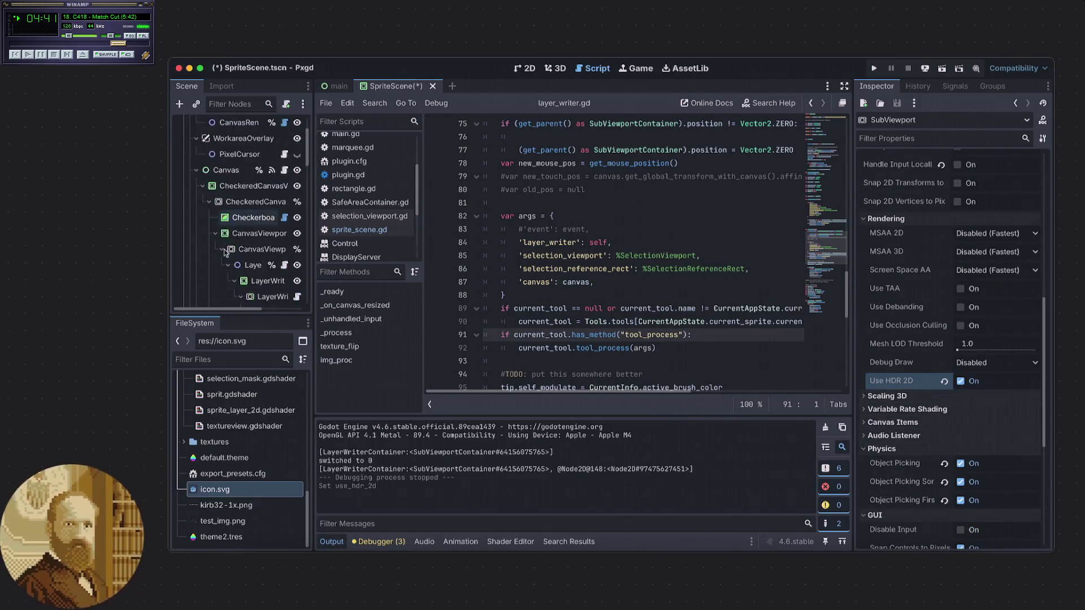
# - Comment out the to_linear(COLOR) line in sprite_layer_2d.gdshader and save the shader
pyautogui.click(569, 540)
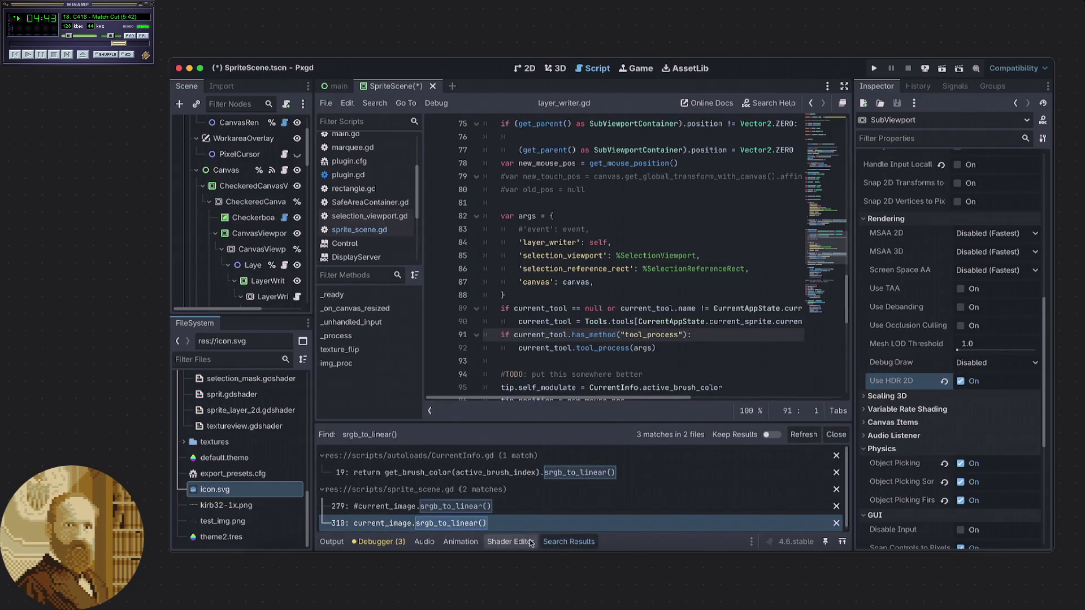
pyautogui.click(530, 541)
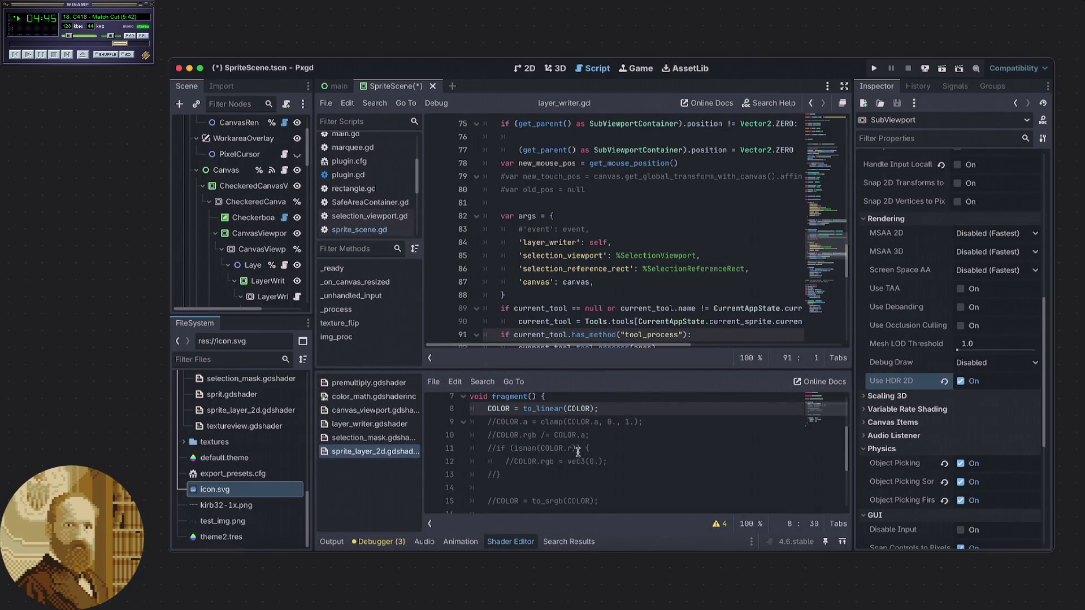
pyautogui.click(643, 452)
pyautogui.press('Up')
pyautogui.press('Up')
pyautogui.press('Up')
pyautogui.hotkey('ctrl', 'k')
pyautogui.hotkey('ctrl', 's')
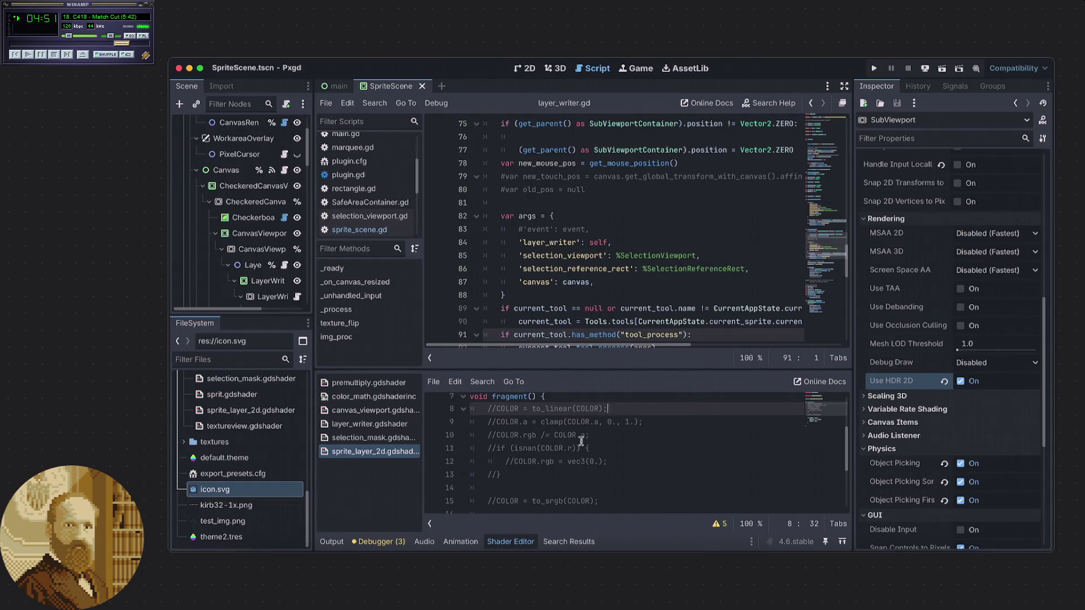
pyautogui.scroll(-3, 580, 442)
pyautogui.click(587, 465)
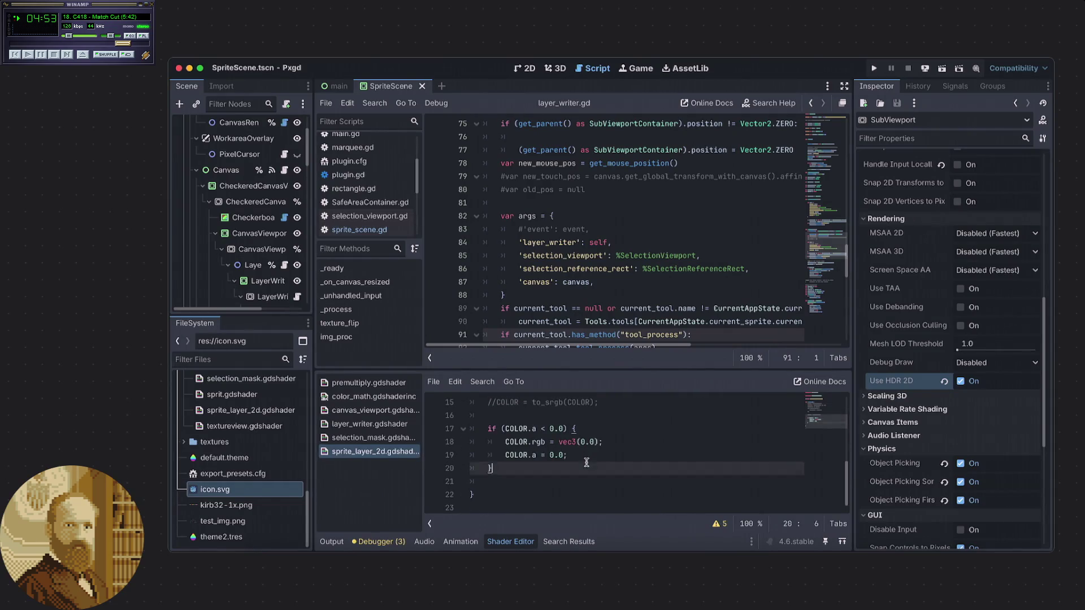
pyautogui.click(377, 428)
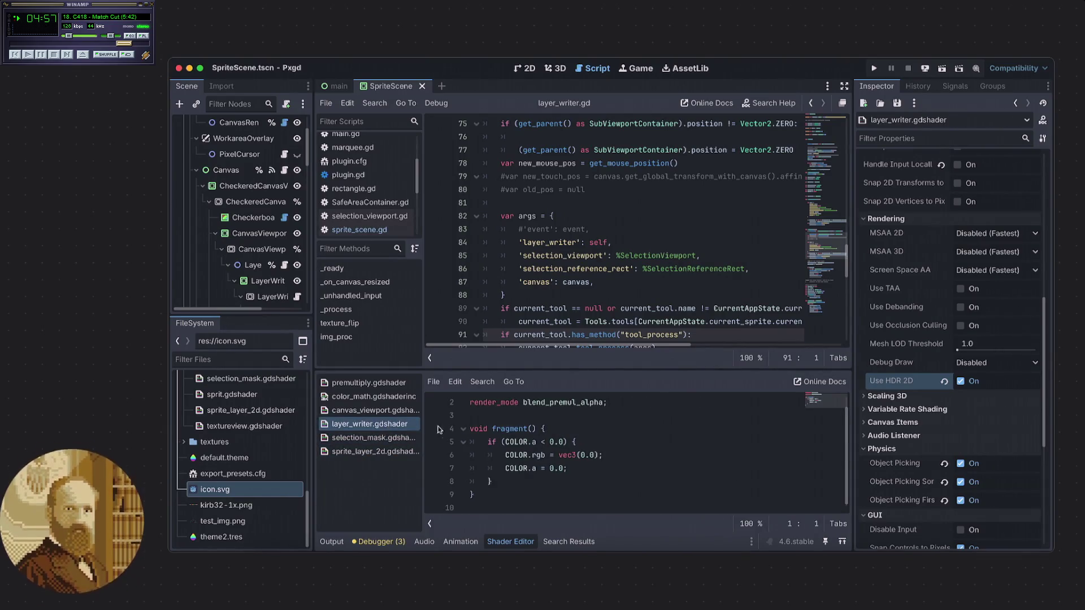
# - Review the canvas_viewport shader, then select premultiply.gdshader's convert_from_srgb to_linear lines
pyautogui.click(374, 410)
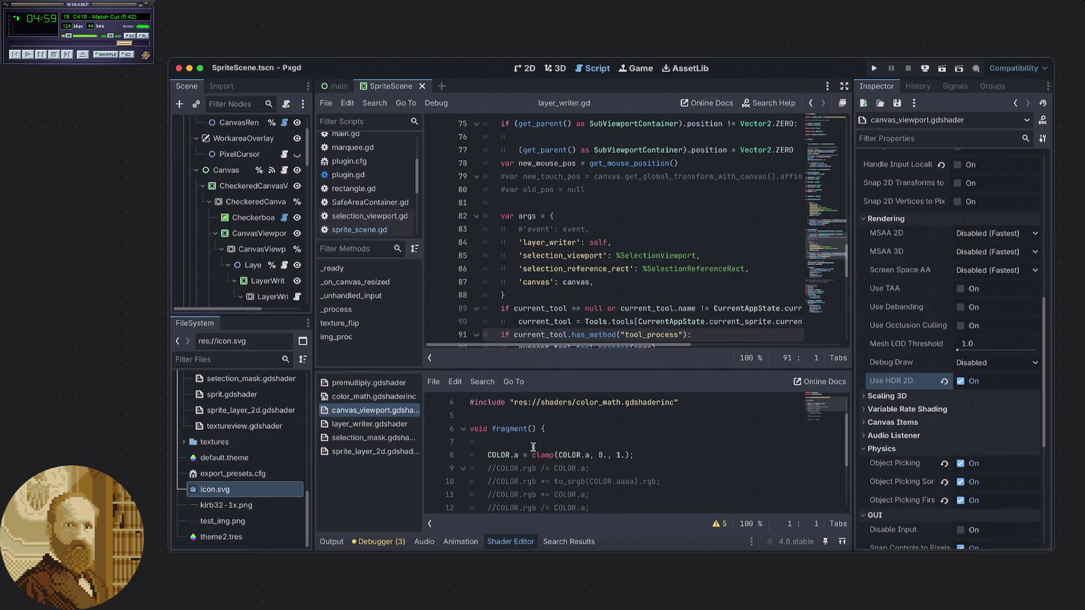
pyautogui.scroll(-3, 532, 448)
pyautogui.scroll(3, 533, 448)
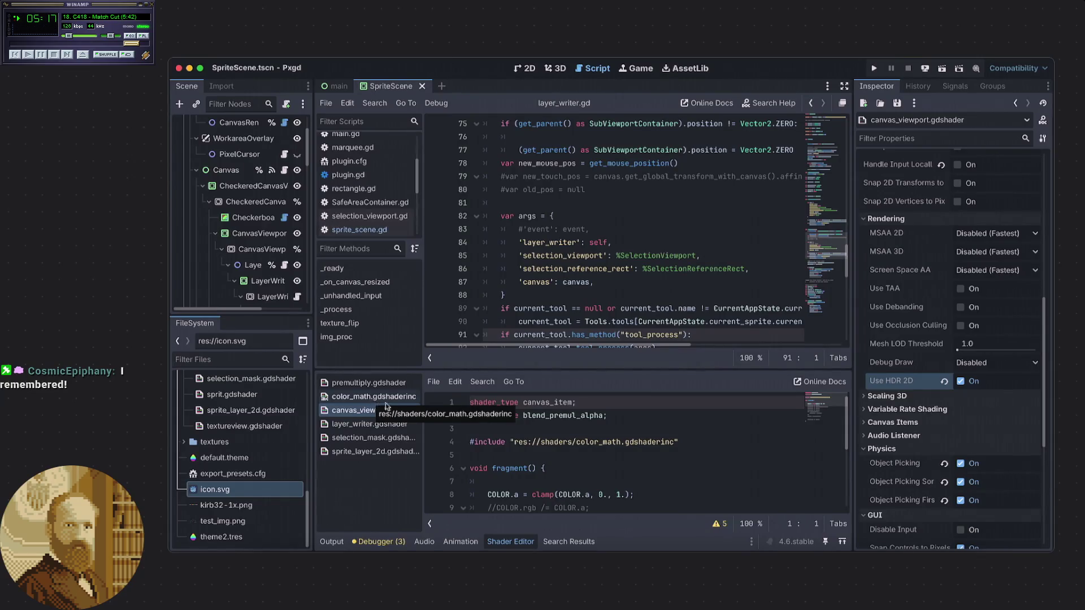
pyautogui.click(497, 430)
pyautogui.scroll(-1, 496, 432)
pyautogui.scroll(-1, 496, 432)
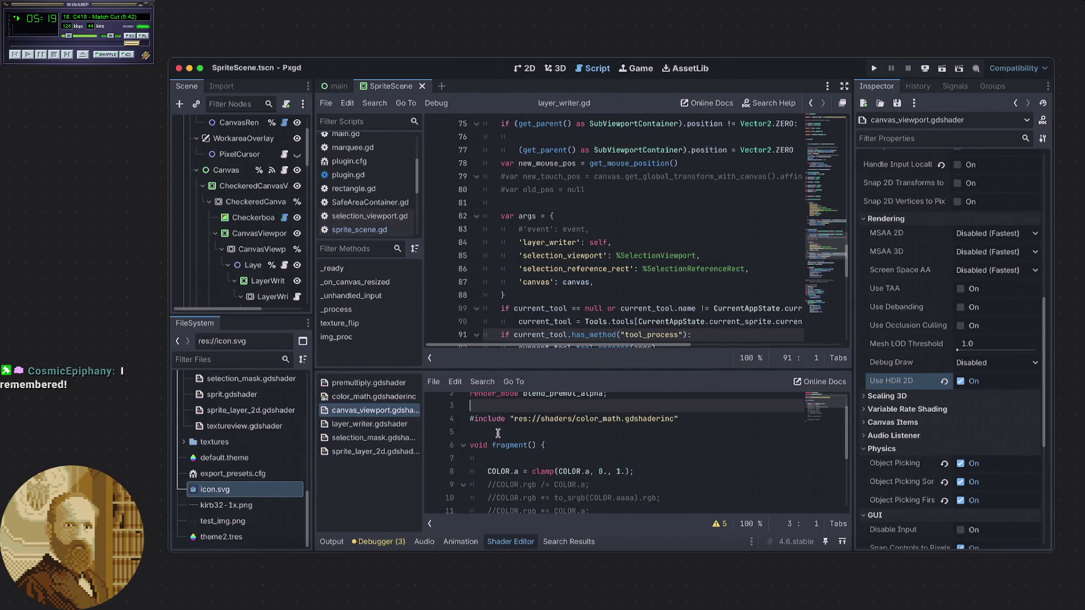
pyautogui.click(497, 432)
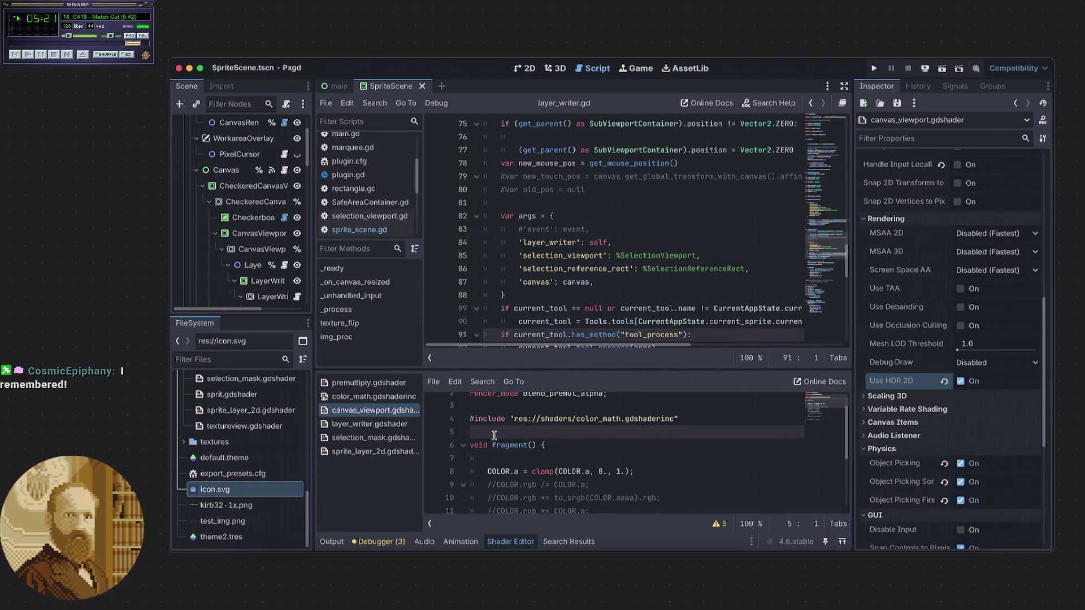
pyautogui.scroll(-2, 523, 435)
pyautogui.scroll(-2, 524, 434)
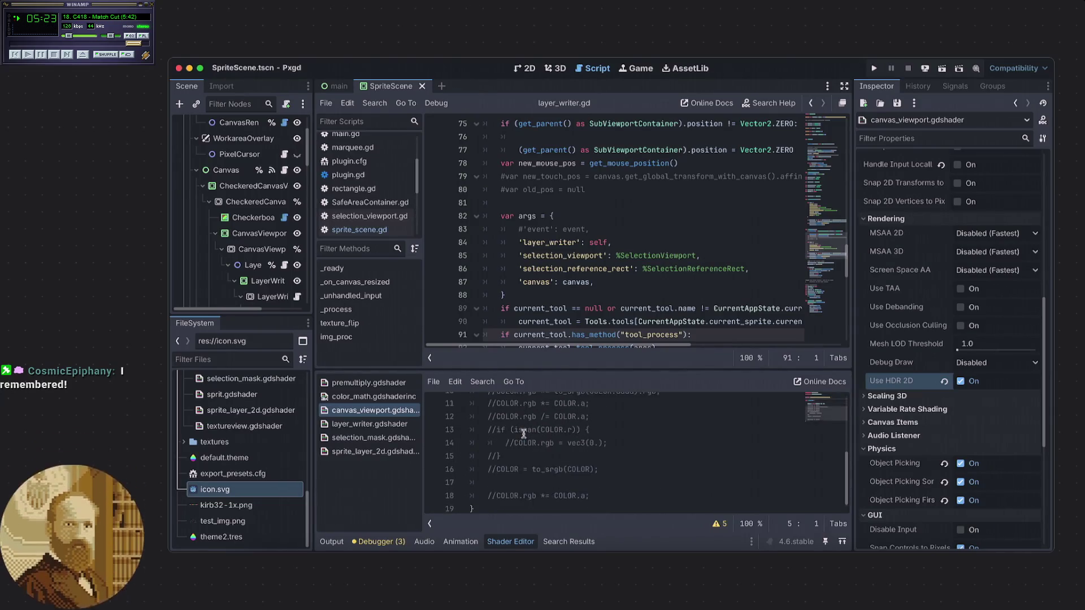
pyautogui.scroll(4, 523, 434)
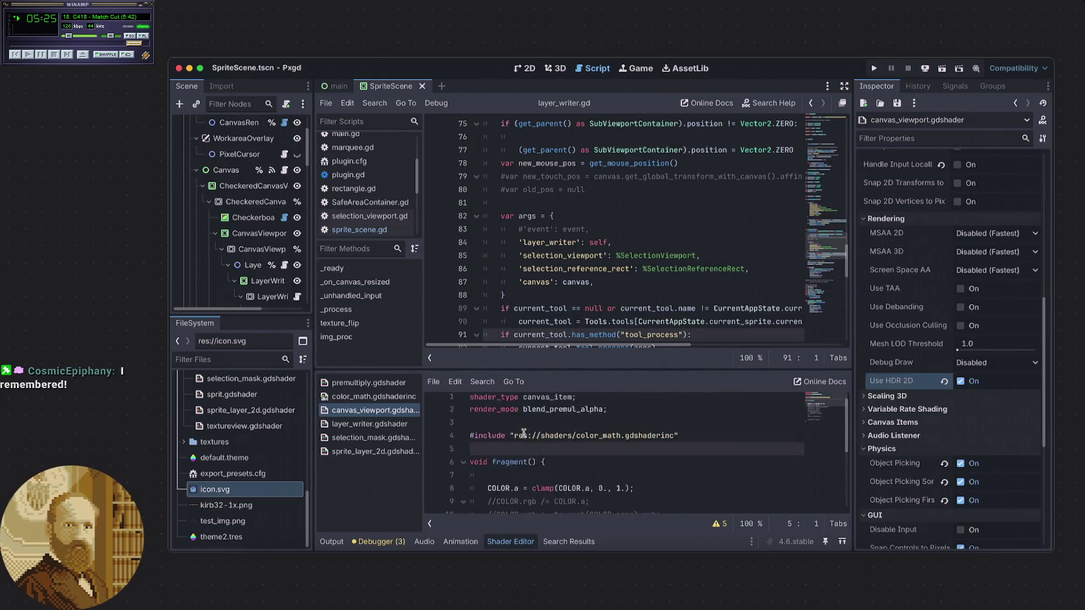
pyautogui.click(368, 383)
pyautogui.moveTo(616, 481); pyautogui.dragTo(550, 468)
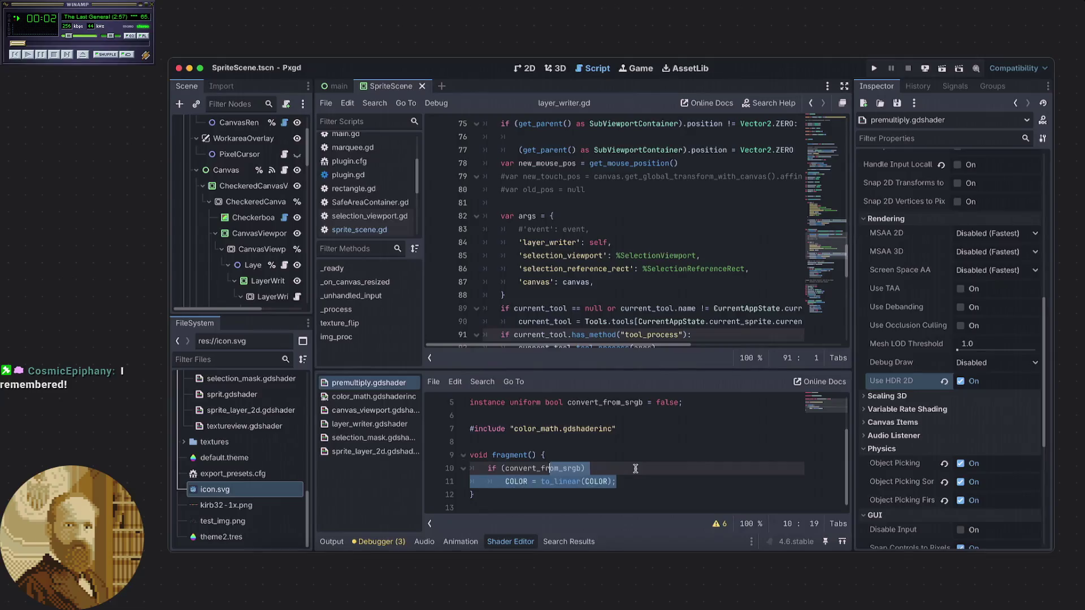
# - Look over premultiply.gdshader's fragment code, then launch Pxgd to test the colour fix
pyautogui.click(599, 442)
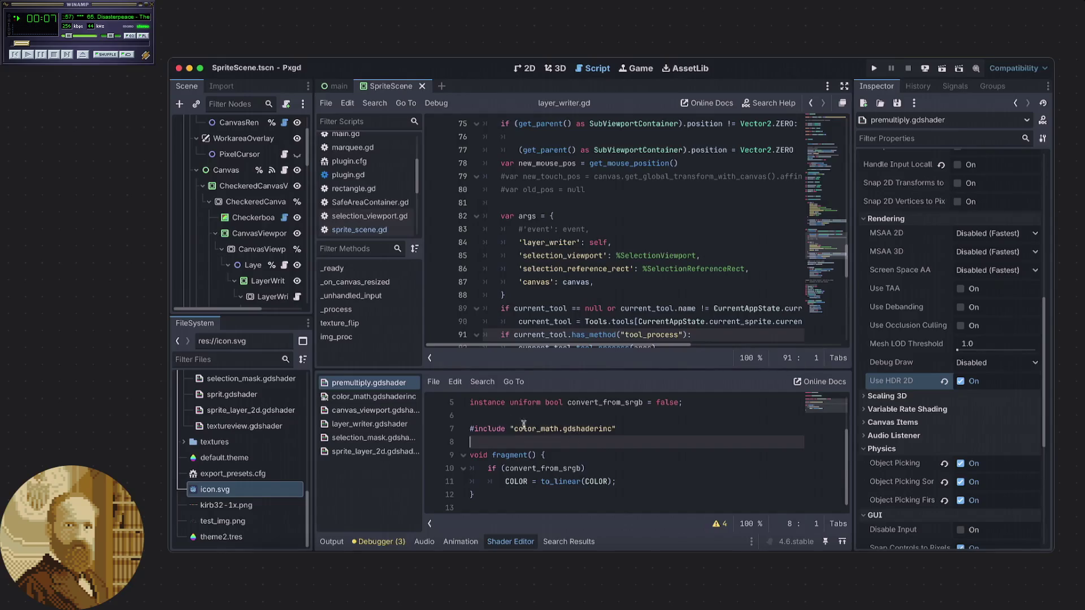
pyautogui.click(561, 459)
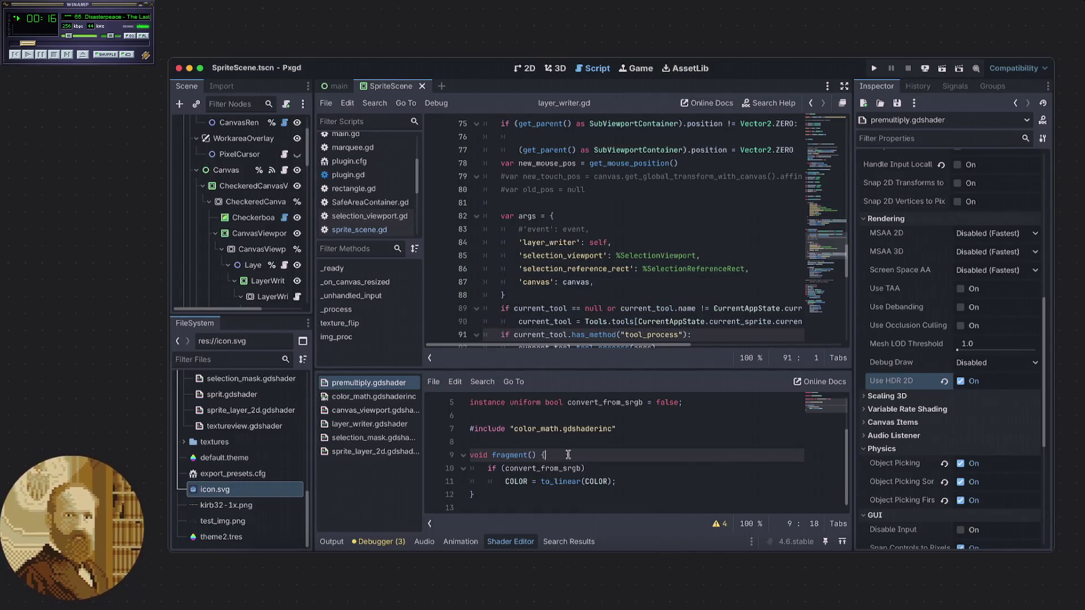
pyautogui.click(583, 419)
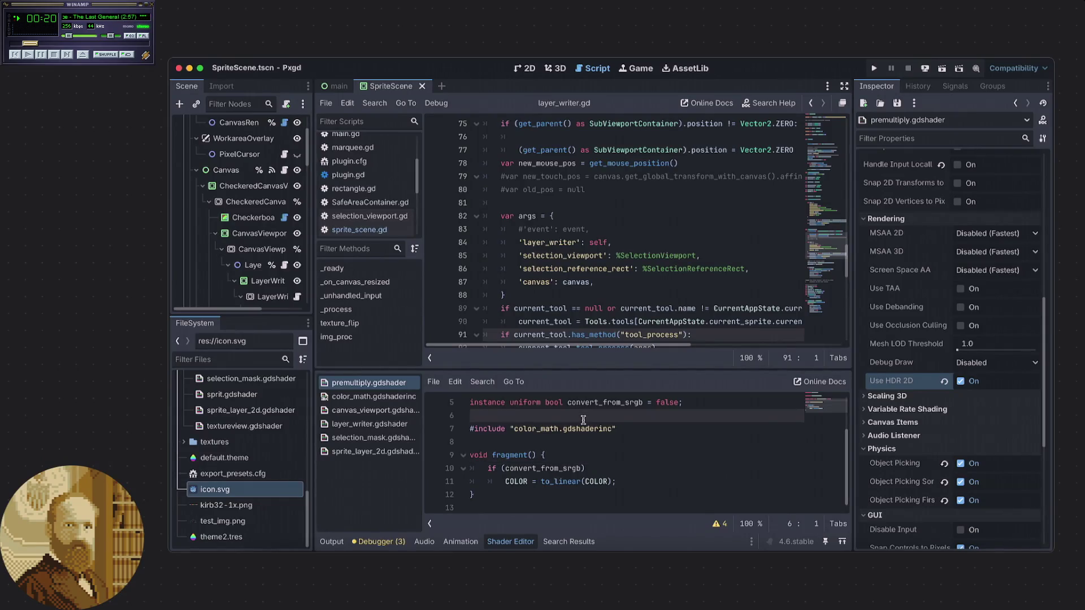
pyautogui.click(874, 67)
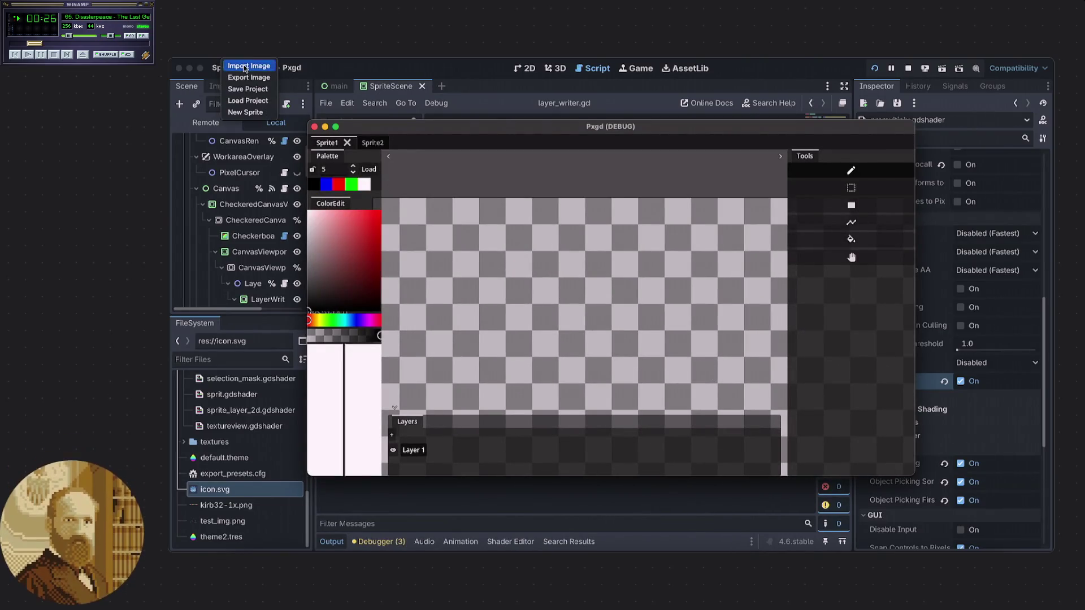
# - Import the 10.16.37 PM Desktop screenshot of two Godot icons into Pxgd
pyautogui.click(243, 65)
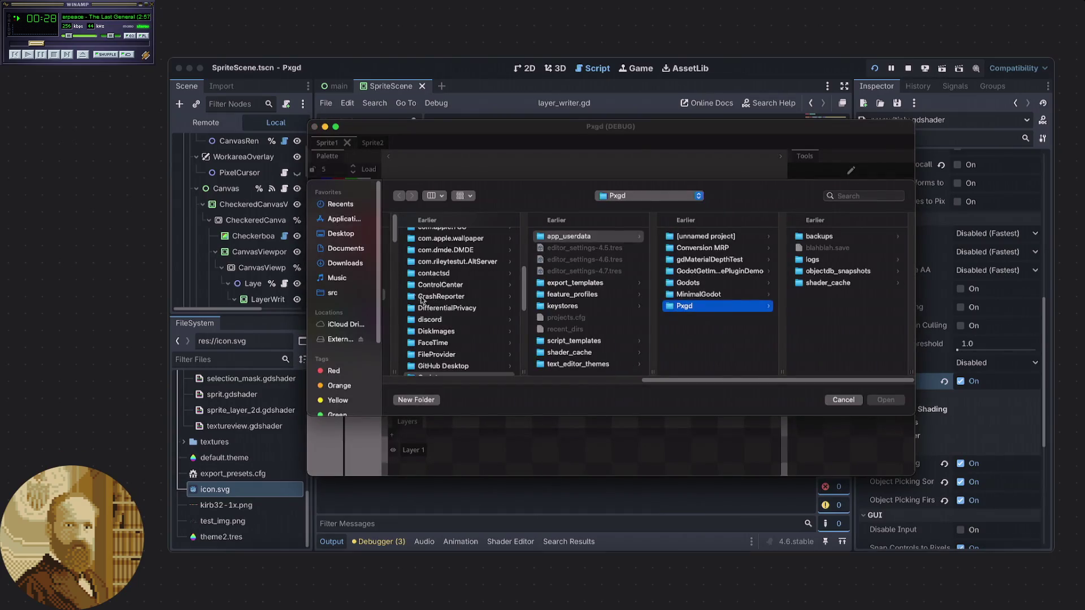
pyautogui.click(340, 235)
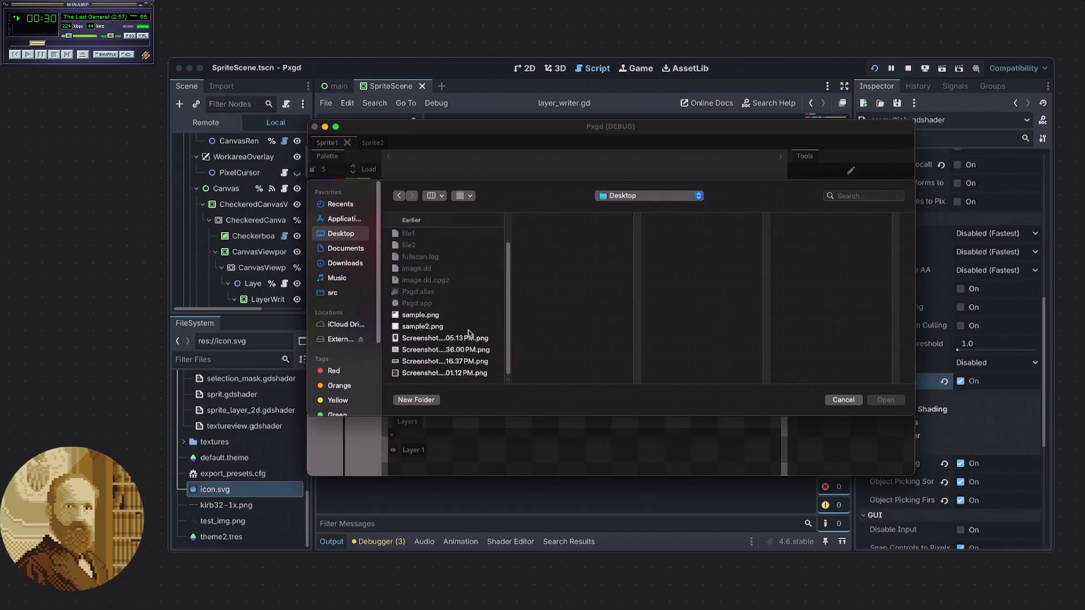
pyautogui.click(444, 341)
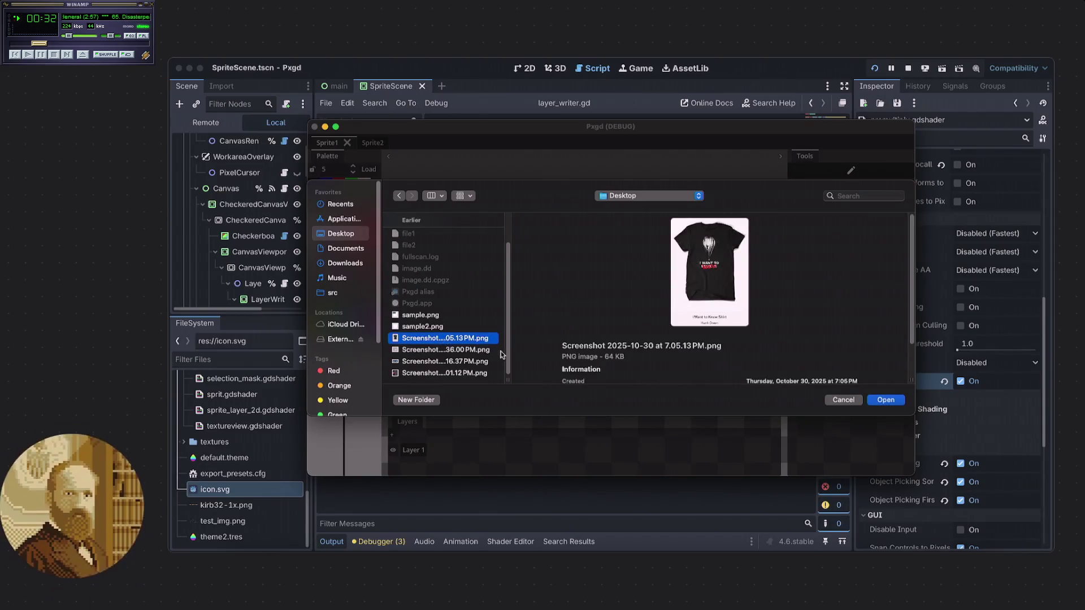
pyautogui.click(450, 351)
pyautogui.click(489, 362)
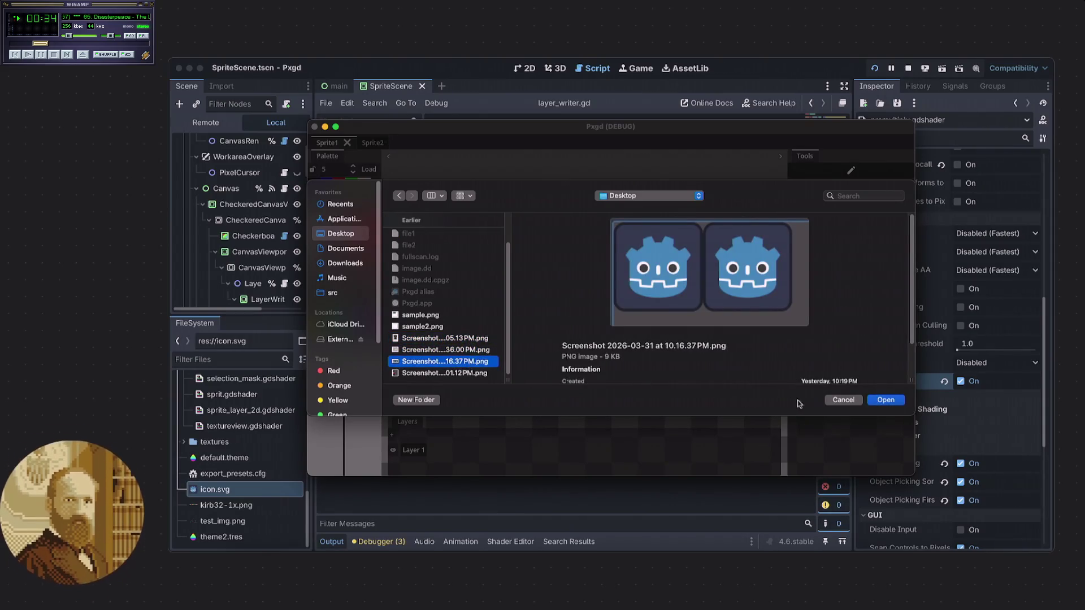
pyautogui.click(874, 401)
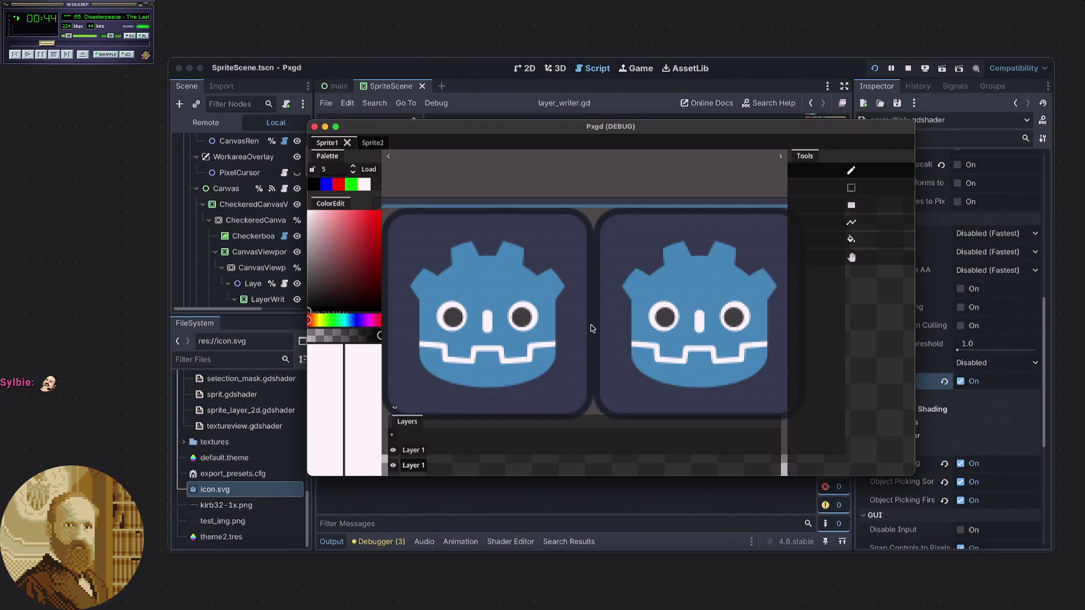
# - Zoom into the Pxgd canvas and pan to centre the left Godot icon
pyautogui.scroll(4, 591, 325)
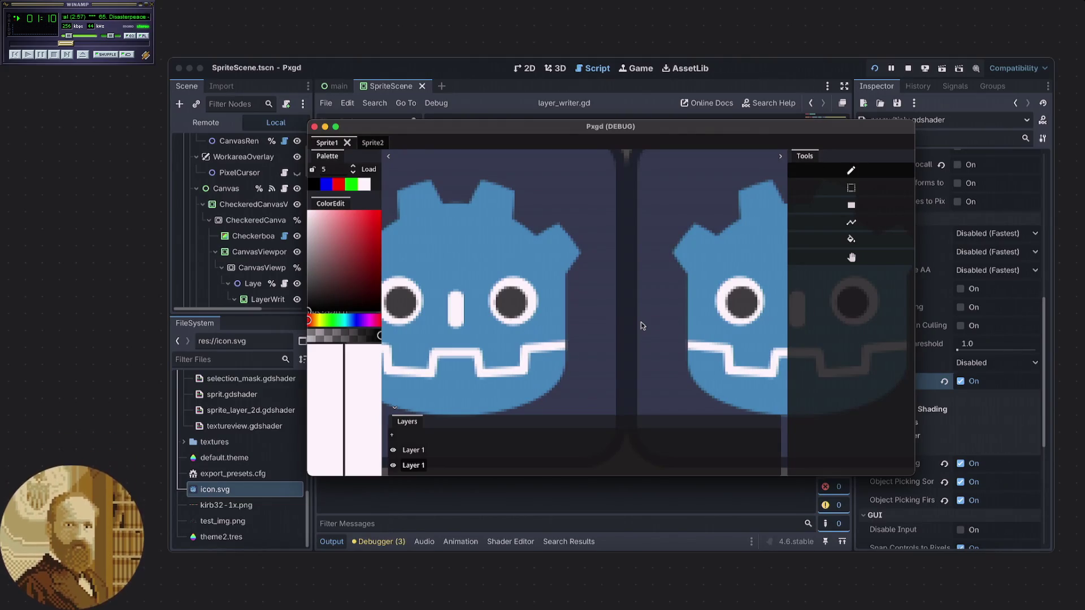
pyautogui.scroll(3, 625, 328)
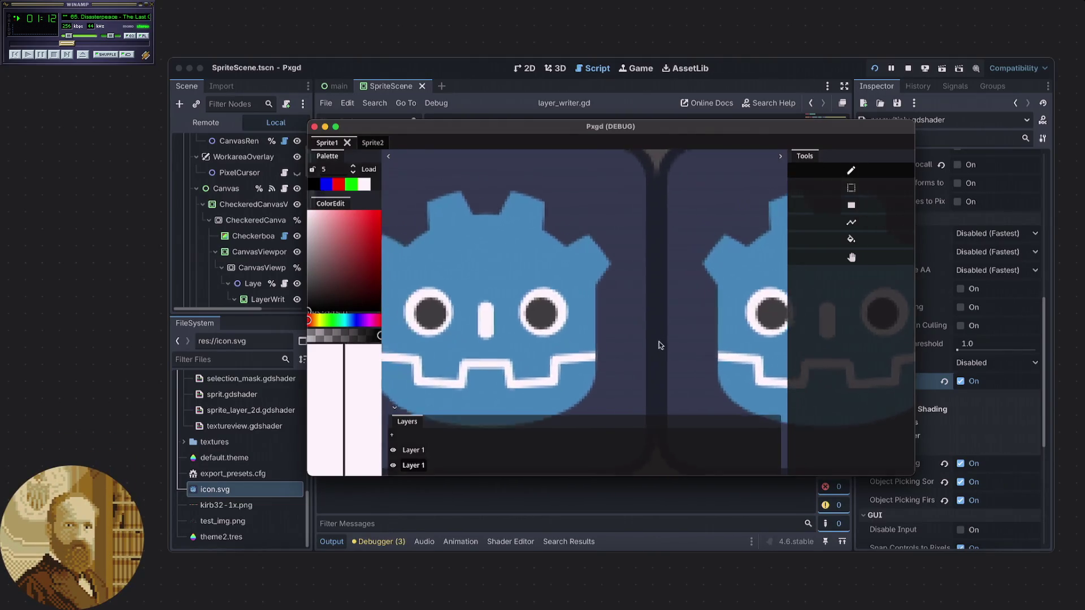
pyautogui.moveTo(724, 356); pyautogui.dragTo(721, 353)
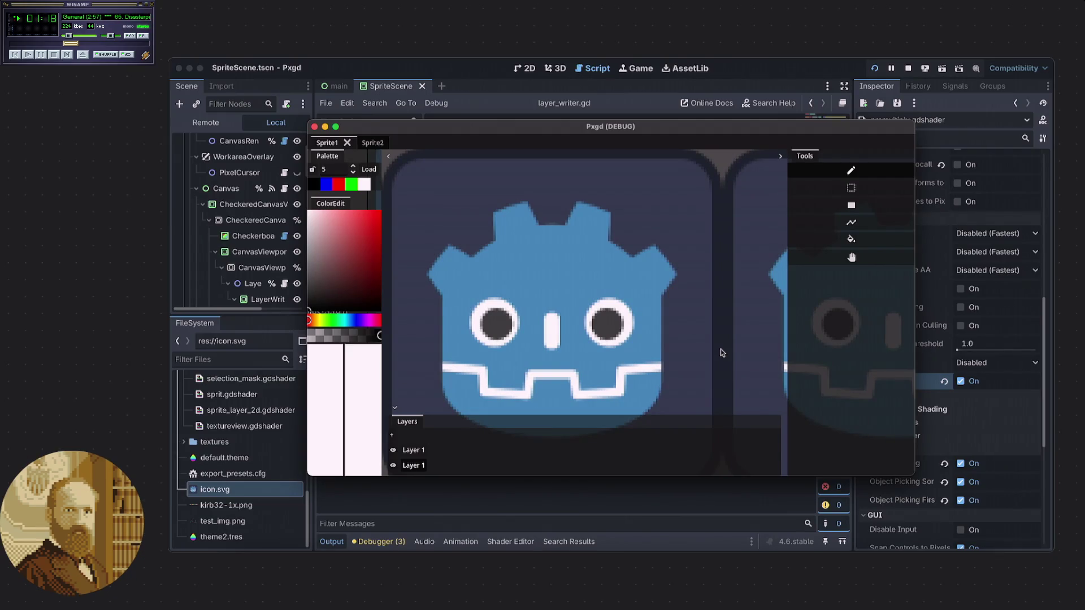